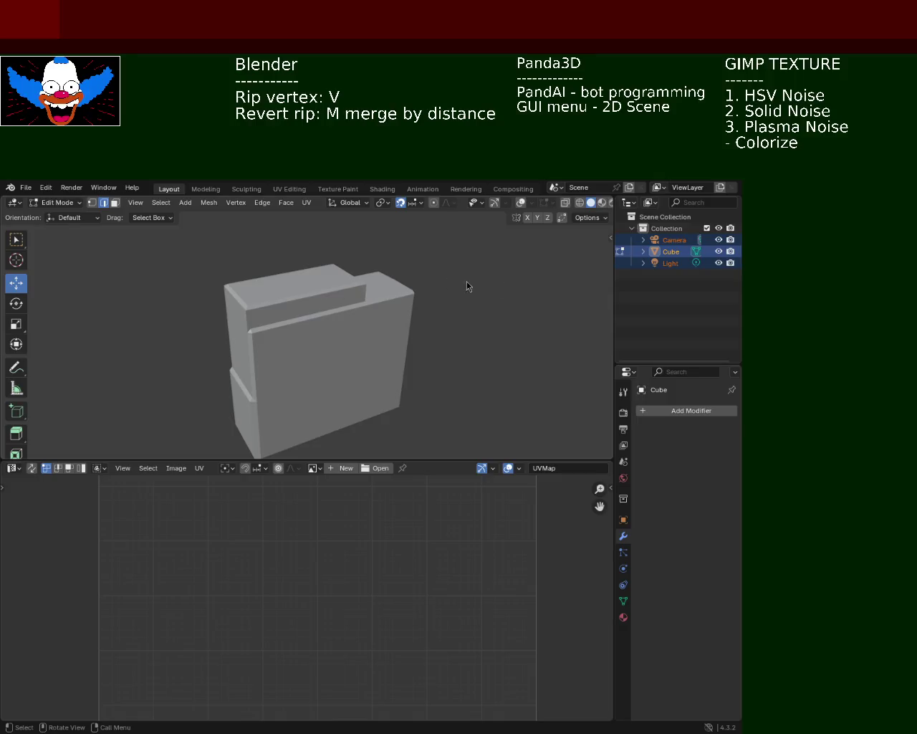
# Orbit the notched cube to a flatter front view and bring up the File menu.
pyautogui.moveTo(434, 317)
pyautogui.mouseDown(button='middle')
pyautogui.moveTo(372, 286)
pyautogui.moveTo(344, 303)
pyautogui.moveTo(418, 323)
pyautogui.moveTo(463, 323)
pyautogui.moveTo(308, 338)
pyautogui.moveTo(326, 333)
pyautogui.mouseUp(button='middle')
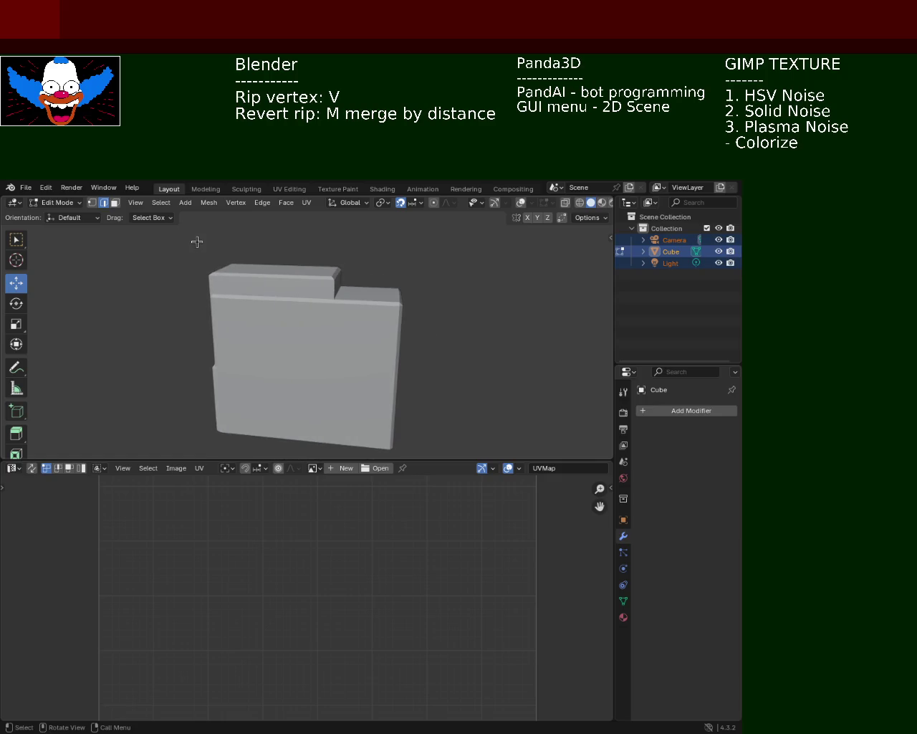
pyautogui.moveTo(242, 273); pyautogui.dragTo(258, 256, button='middle')
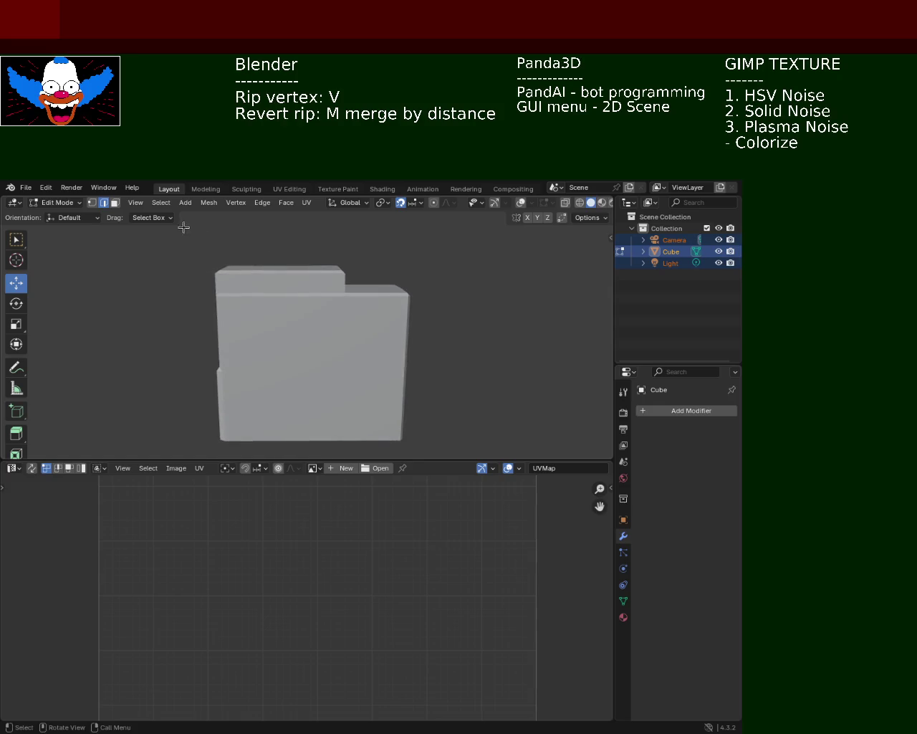
pyautogui.click(24, 188)
pyautogui.moveTo(54, 224)
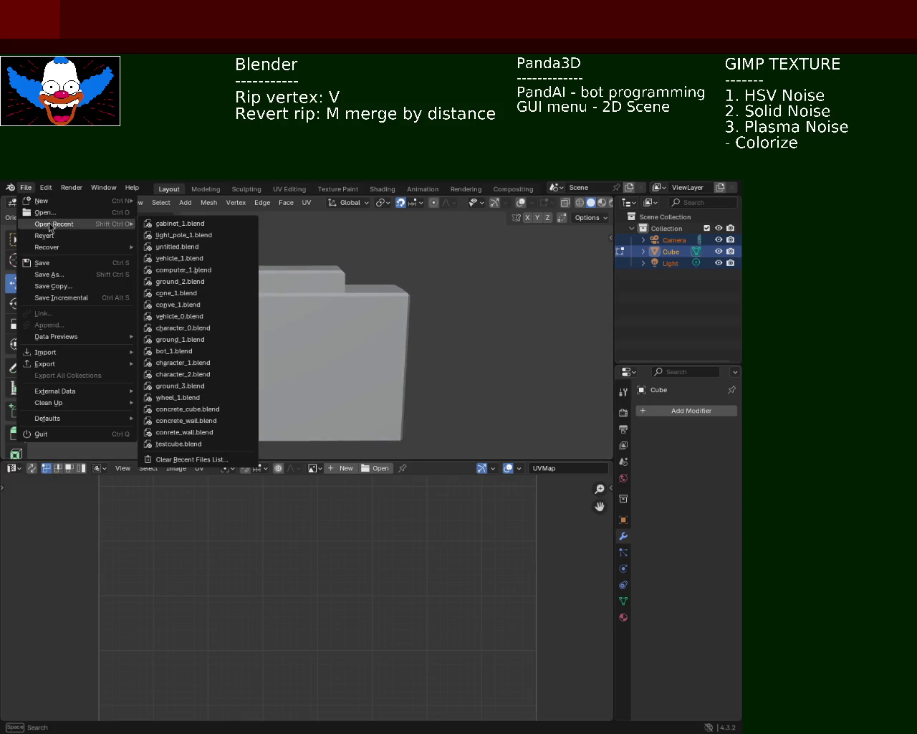
# Load light_pole_1.blend from the recent files and orbit around the pole.
pyautogui.click(188, 239)
pyautogui.moveTo(229, 256); pyautogui.dragTo(311, 440, button='middle')
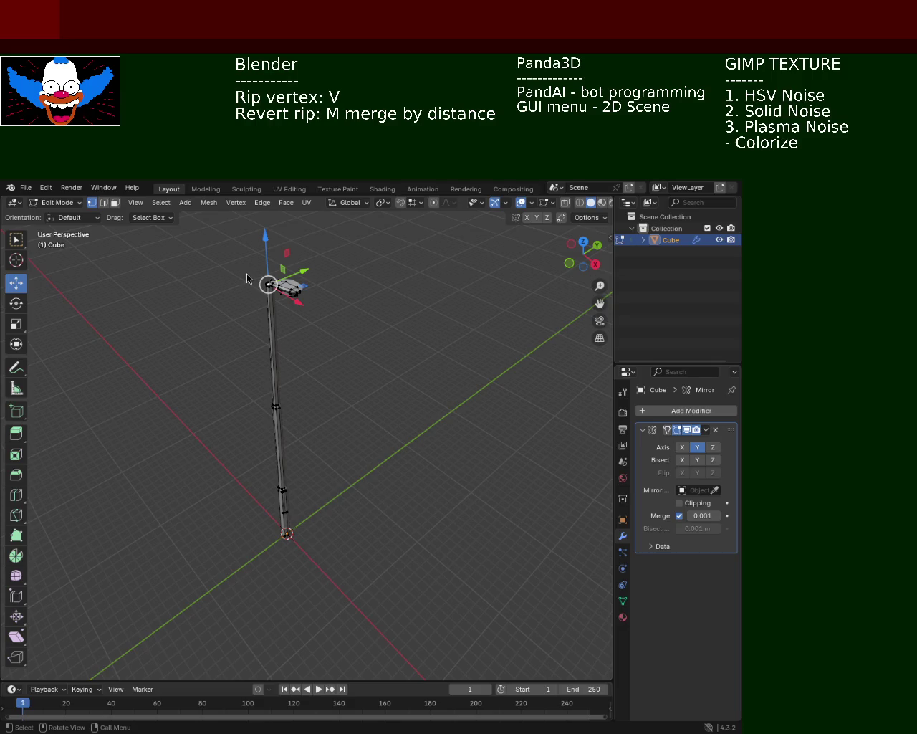
pyautogui.click(23, 192)
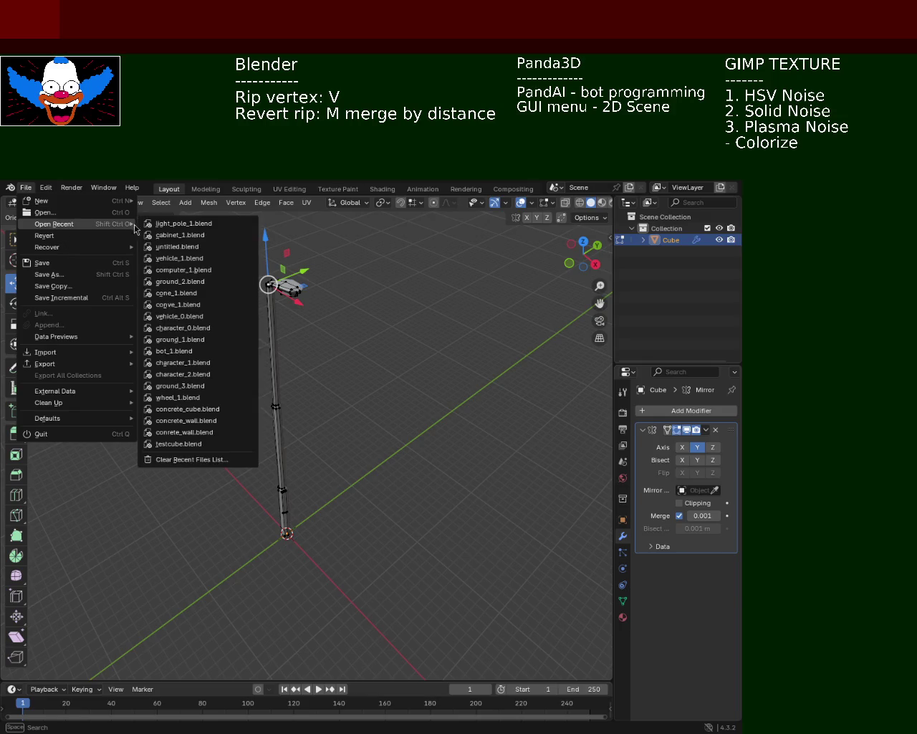
# Switch to cabinet_1.blend and orbit to view the cabinet from two sides.
pyautogui.click(196, 238)
pyautogui.moveTo(405, 331)
pyautogui.mouseDown(button='middle')
pyautogui.moveTo(465, 356)
pyautogui.moveTo(313, 342)
pyautogui.moveTo(428, 329)
pyautogui.moveTo(273, 397)
pyautogui.moveTo(221, 302)
pyautogui.mouseUp(button='middle')
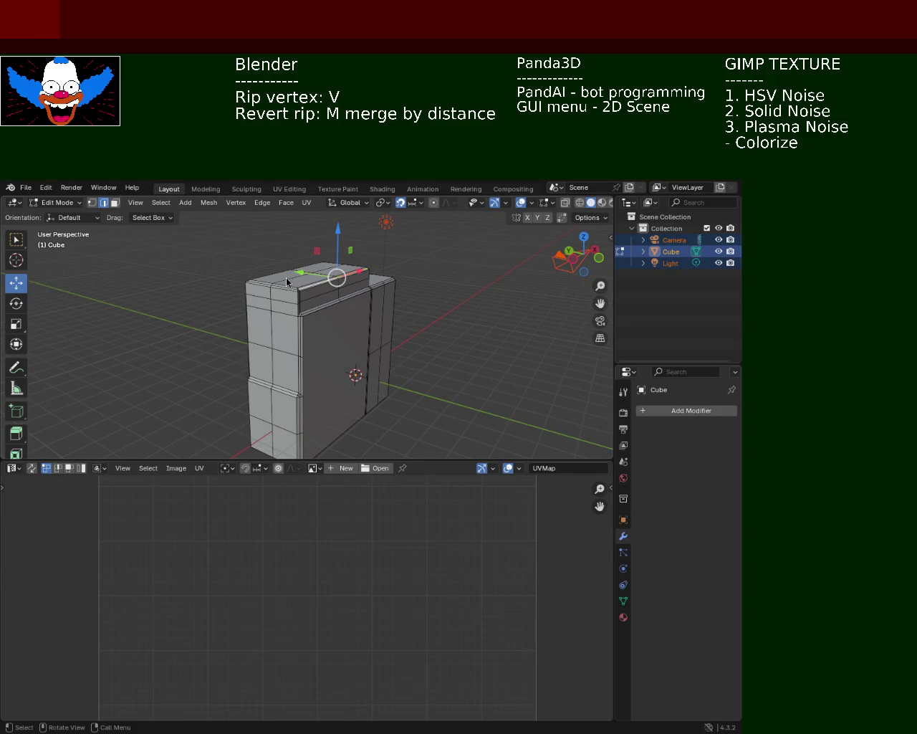
pyautogui.moveTo(404, 293)
pyautogui.mouseDown(button='middle')
pyautogui.moveTo(269, 315)
pyautogui.moveTo(359, 383)
pyautogui.mouseUp(button='middle')
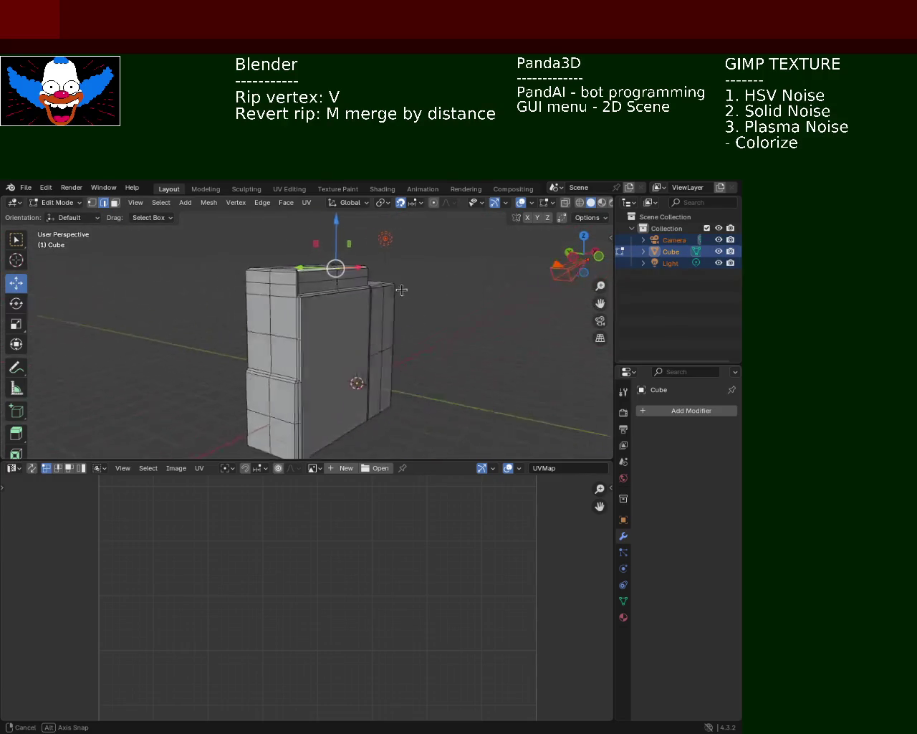
pyautogui.click(26, 187)
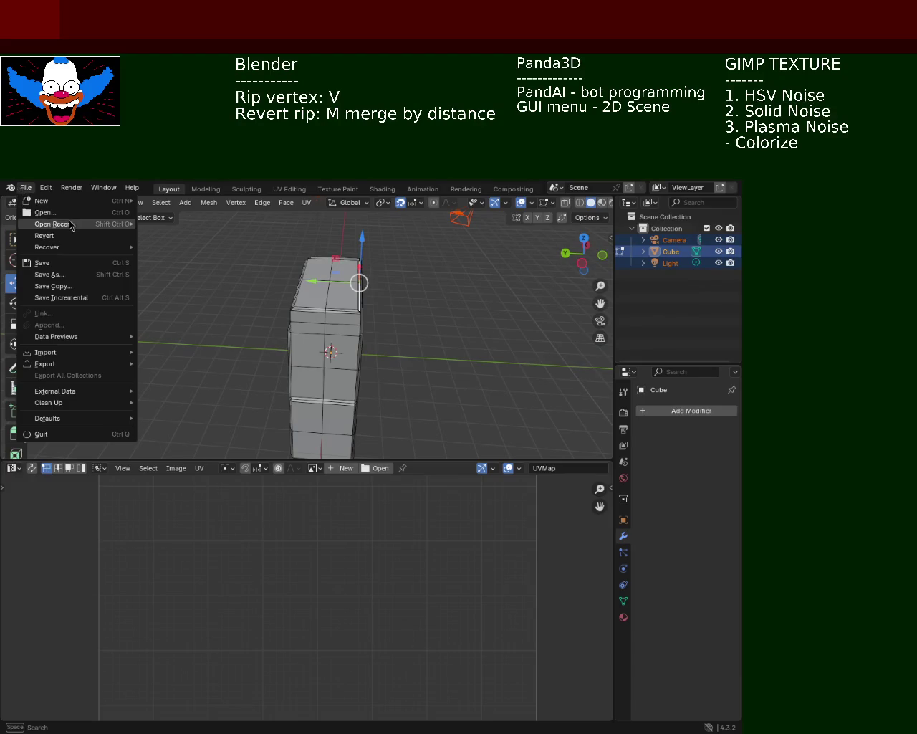
pyautogui.moveTo(54, 223)
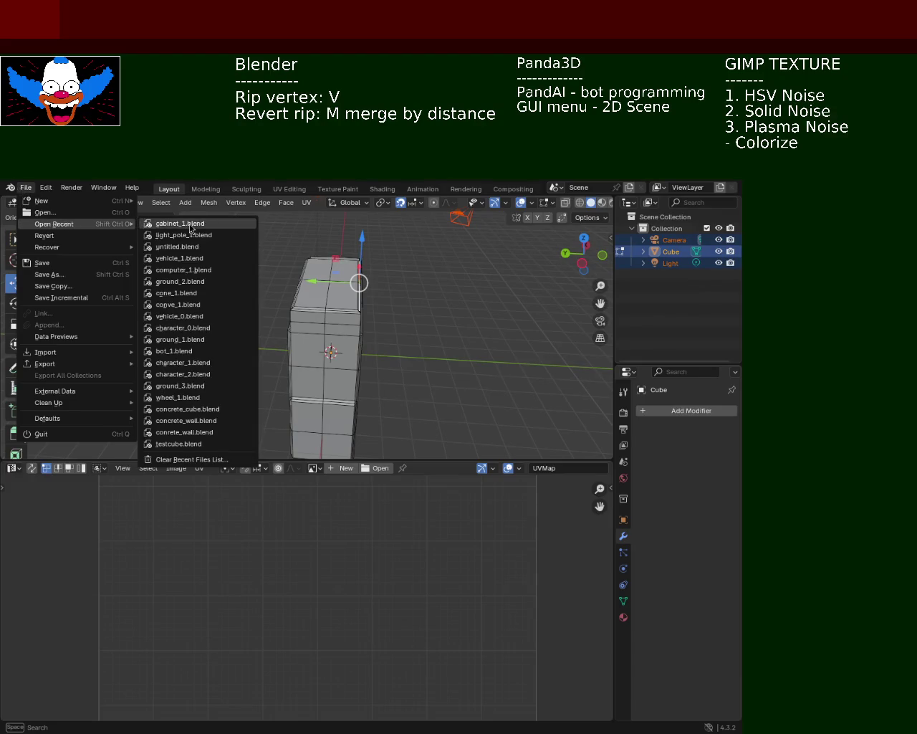
# Reopen light_pole_1.blend and view the pole from an elevated oblique angle.
pyautogui.click(187, 235)
pyautogui.moveTo(373, 332)
pyautogui.mouseDown(button='middle')
pyautogui.moveTo(430, 350)
pyautogui.moveTo(387, 364)
pyautogui.moveTo(431, 368)
pyautogui.mouseUp(button='middle')
pyautogui.moveTo(262, 365)
pyautogui.mouseDown(button='middle')
pyautogui.moveTo(502, 377)
pyautogui.moveTo(339, 343)
pyautogui.moveTo(332, 352)
pyautogui.moveTo(280, 317)
pyautogui.moveTo(370, 424)
pyautogui.moveTo(339, 457)
pyautogui.moveTo(328, 407)
pyautogui.moveTo(356, 471)
pyautogui.moveTo(316, 389)
pyautogui.moveTo(268, 379)
pyautogui.moveTo(303, 333)
pyautogui.moveTo(352, 397)
pyautogui.moveTo(409, 418)
pyautogui.moveTo(233, 406)
pyautogui.moveTo(285, 483)
pyautogui.moveTo(256, 430)
pyautogui.moveTo(378, 469)
pyautogui.moveTo(380, 441)
pyautogui.mouseUp(button='middle')
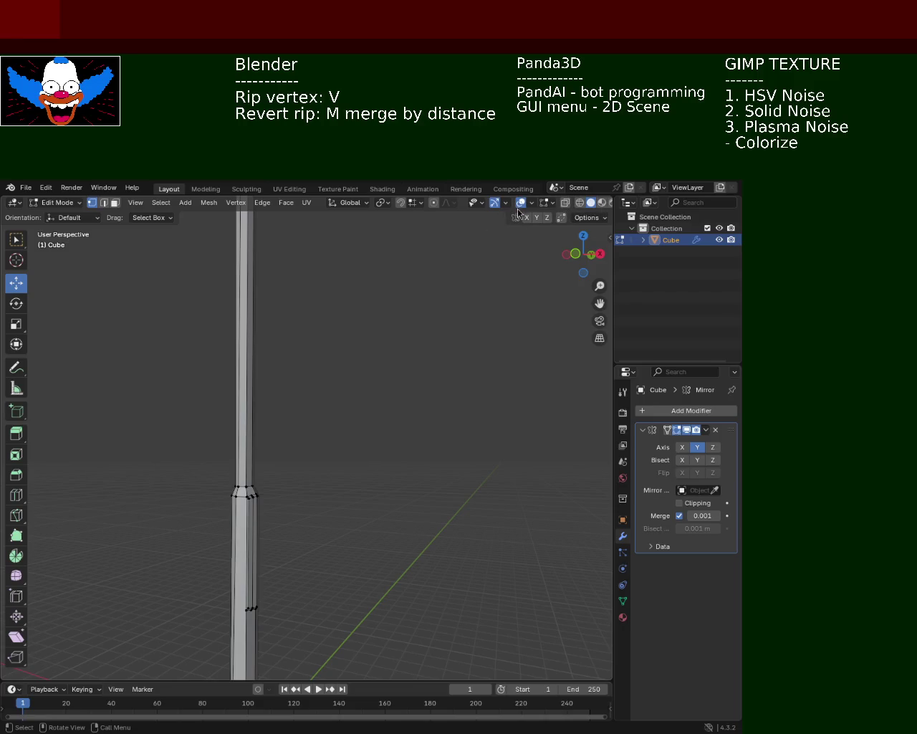
# Hide overlays and gizmos, frame the whole upright pole, and switch to wireframe shading.
pyautogui.click(521, 203)
pyautogui.click(495, 203)
pyautogui.moveTo(368, 448)
pyautogui.mouseDown(button='middle')
pyautogui.moveTo(385, 473)
pyautogui.moveTo(418, 423)
pyautogui.moveTo(449, 421)
pyautogui.moveTo(275, 448)
pyautogui.moveTo(239, 425)
pyautogui.moveTo(221, 363)
pyautogui.moveTo(174, 384)
pyautogui.moveTo(193, 448)
pyautogui.moveTo(287, 463)
pyautogui.moveTo(340, 454)
pyautogui.moveTo(376, 464)
pyautogui.moveTo(331, 382)
pyautogui.moveTo(340, 457)
pyautogui.moveTo(377, 393)
pyautogui.moveTo(402, 399)
pyautogui.moveTo(399, 446)
pyautogui.moveTo(389, 446)
pyautogui.moveTo(314, 396)
pyautogui.moveTo(302, 503)
pyautogui.moveTo(268, 494)
pyautogui.moveTo(258, 503)
pyautogui.moveTo(274, 456)
pyautogui.moveTo(237, 477)
pyautogui.moveTo(203, 543)
pyautogui.moveTo(182, 516)
pyautogui.moveTo(221, 503)
pyautogui.moveTo(291, 514)
pyautogui.moveTo(291, 535)
pyautogui.moveTo(282, 546)
pyautogui.moveTo(309, 397)
pyautogui.mouseUp(button='middle')
pyautogui.scroll(-3, 326, 495)
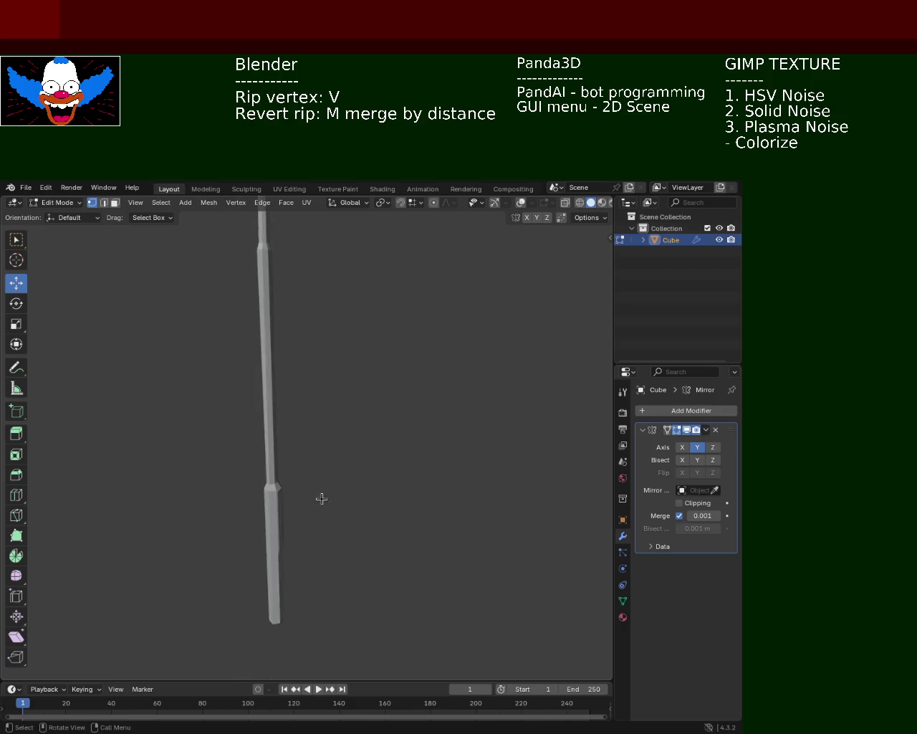
pyautogui.moveTo(289, 483); pyautogui.dragTo(288, 535, button='middle')
pyautogui.moveTo(285, 463)
pyautogui.mouseDown(button='middle')
pyautogui.moveTo(296, 420)
pyautogui.moveTo(280, 405)
pyautogui.moveTo(319, 477)
pyautogui.moveTo(317, 508)
pyautogui.moveTo(336, 481)
pyautogui.moveTo(338, 489)
pyautogui.moveTo(283, 506)
pyautogui.moveTo(299, 442)
pyautogui.moveTo(352, 459)
pyautogui.mouseUp(button='middle')
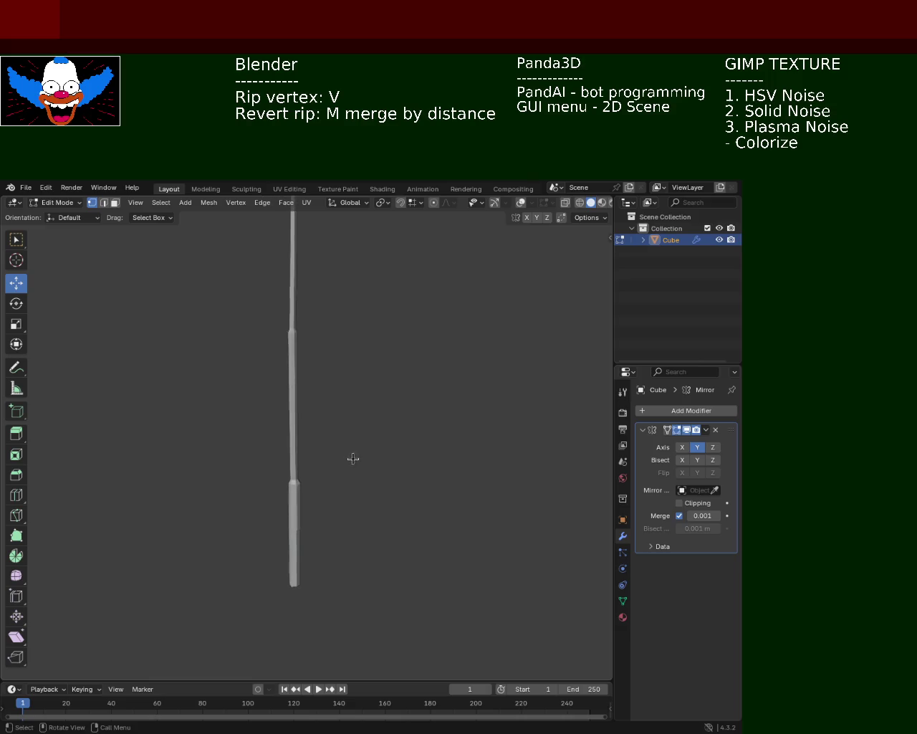
pyautogui.click(580, 203)
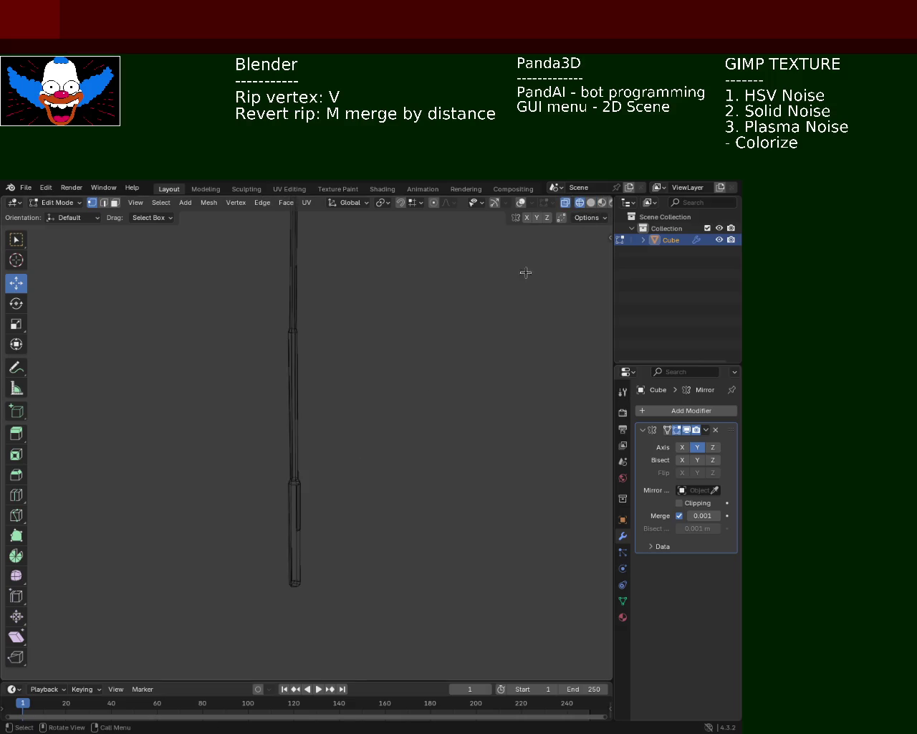
# Return to solid shading and turn the gizmos and overlays back on.
pyautogui.click(591, 203)
pyautogui.moveTo(342, 501); pyautogui.dragTo(333, 473, button='middle')
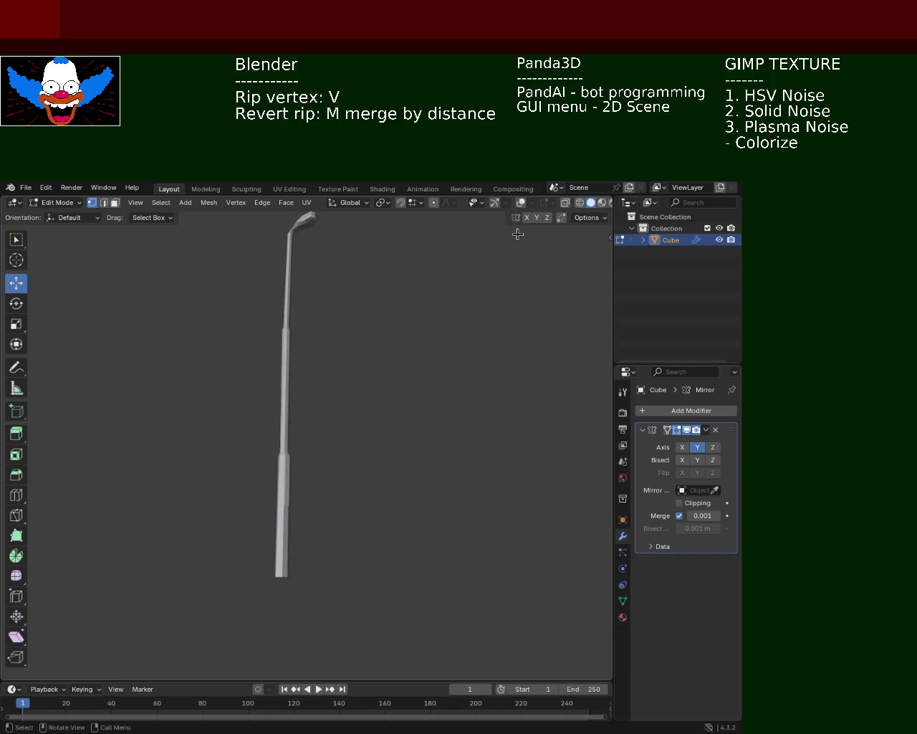
pyautogui.click(494, 207)
pyautogui.click(521, 203)
pyautogui.moveTo(423, 297)
pyautogui.mouseDown(button='middle')
pyautogui.moveTo(266, 438)
pyautogui.moveTo(283, 461)
pyautogui.moveTo(266, 385)
pyautogui.moveTo(317, 462)
pyautogui.moveTo(301, 459)
pyautogui.mouseUp(button='middle')
# Box-select the pole-base vertices, raise them slightly along Z, and save.
pyautogui.moveTo(309, 503); pyautogui.dragTo(182, 380)
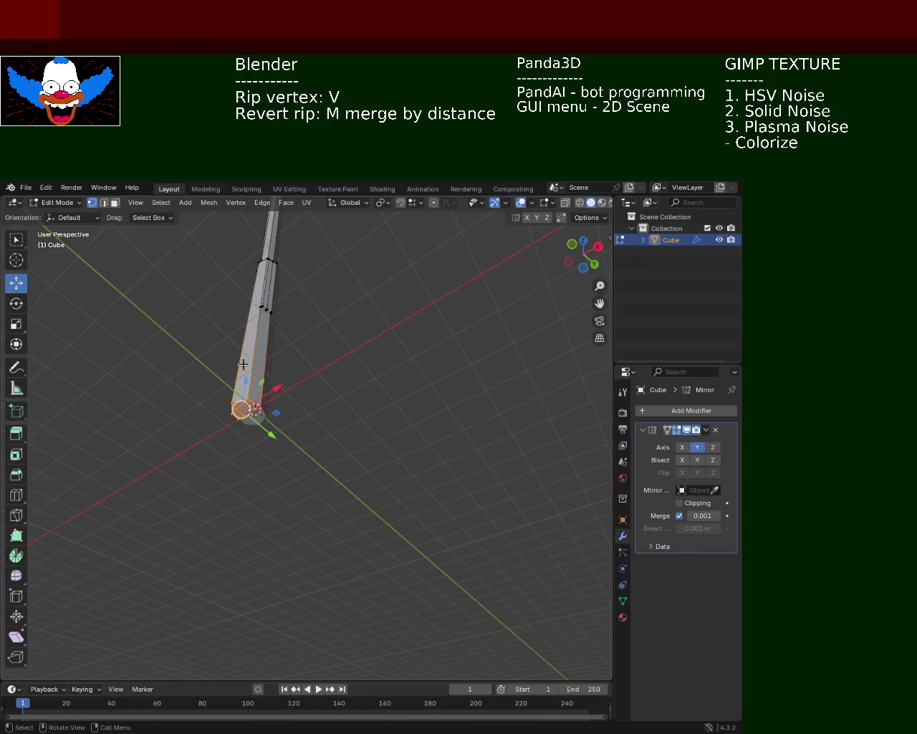
pyautogui.moveTo(247, 387); pyautogui.dragTo(237, 441)
pyautogui.moveTo(236, 441)
pyautogui.mouseDown(button='middle')
pyautogui.moveTo(353, 428)
pyautogui.moveTo(368, 395)
pyautogui.mouseUp(button='middle')
pyautogui.moveTo(280, 619); pyautogui.dragTo(286, 585)
pyautogui.hotkey('ctrl', 's')
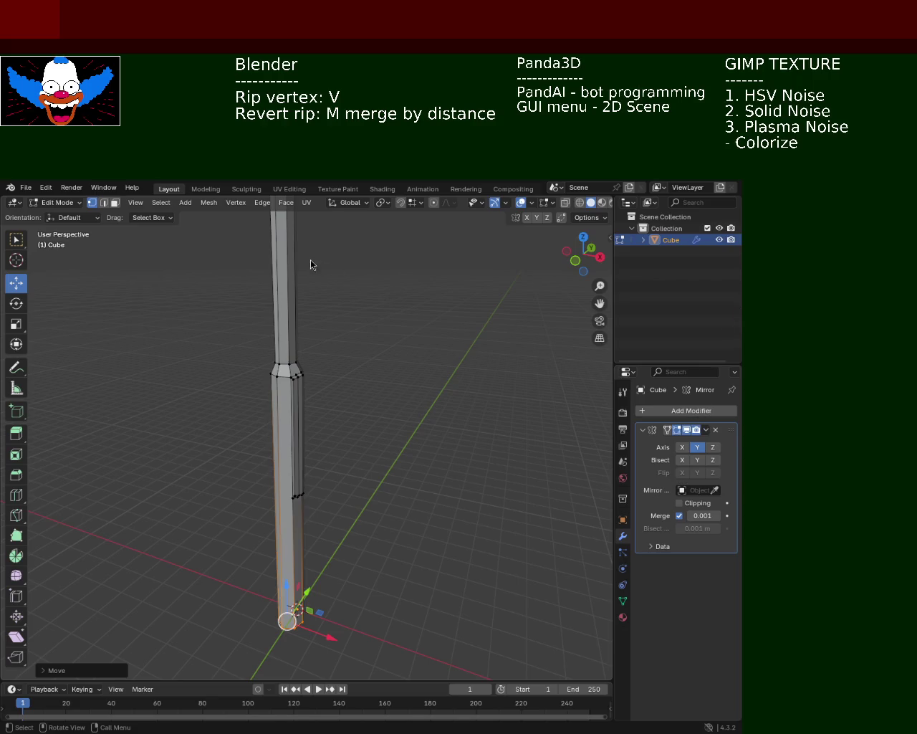
# Select the narrow side face on the lower section and push it outward along X.
pyautogui.moveTo(397, 420)
pyautogui.mouseDown(button='middle')
pyautogui.moveTo(351, 393)
pyautogui.moveTo(380, 428)
pyautogui.moveTo(334, 397)
pyautogui.moveTo(365, 444)
pyautogui.moveTo(321, 437)
pyautogui.moveTo(355, 429)
pyautogui.moveTo(430, 458)
pyautogui.mouseUp(button='middle')
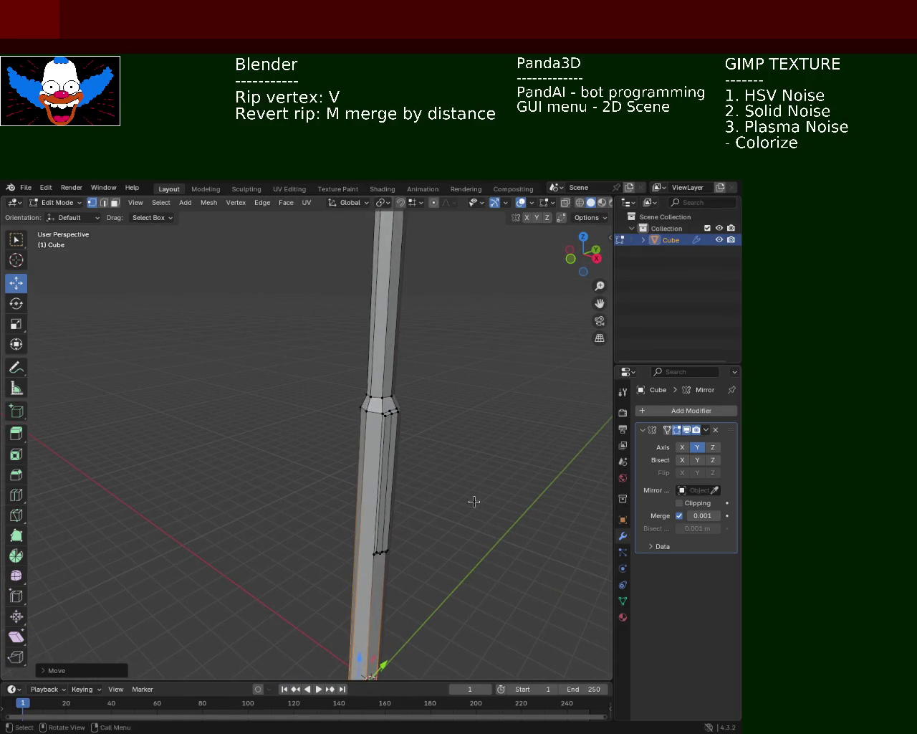
pyautogui.keyDown('ctrl'); pyautogui.moveTo(473, 498); pyautogui.dragTo(457, 455, button='middle'); pyautogui.keyUp('ctrl')
pyautogui.click(115, 202)
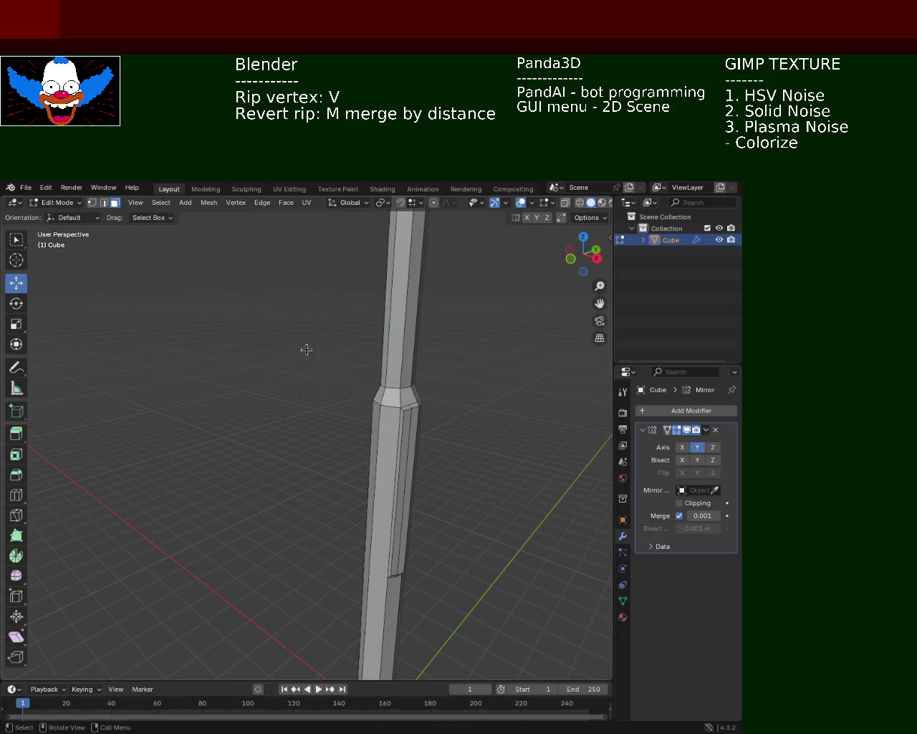
pyautogui.click(412, 471)
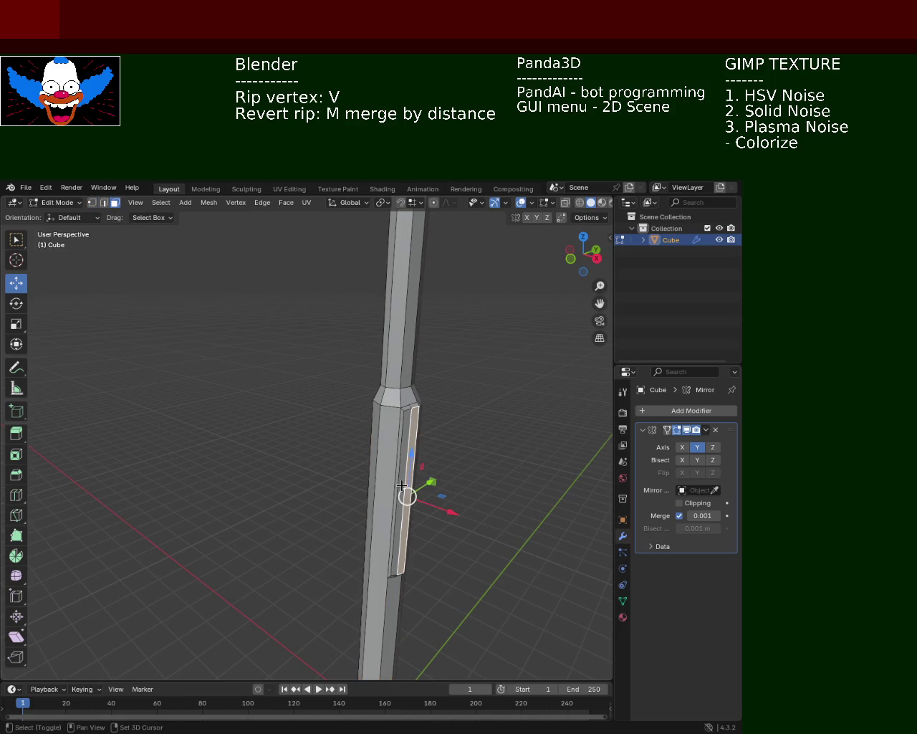
pyautogui.moveTo(437, 510); pyautogui.dragTo(443, 521)
pyautogui.moveTo(409, 498)
pyautogui.mouseDown(button='middle')
pyautogui.moveTo(471, 418)
pyautogui.moveTo(492, 416)
pyautogui.moveTo(468, 445)
pyautogui.moveTo(458, 481)
pyautogui.mouseUp(button='middle')
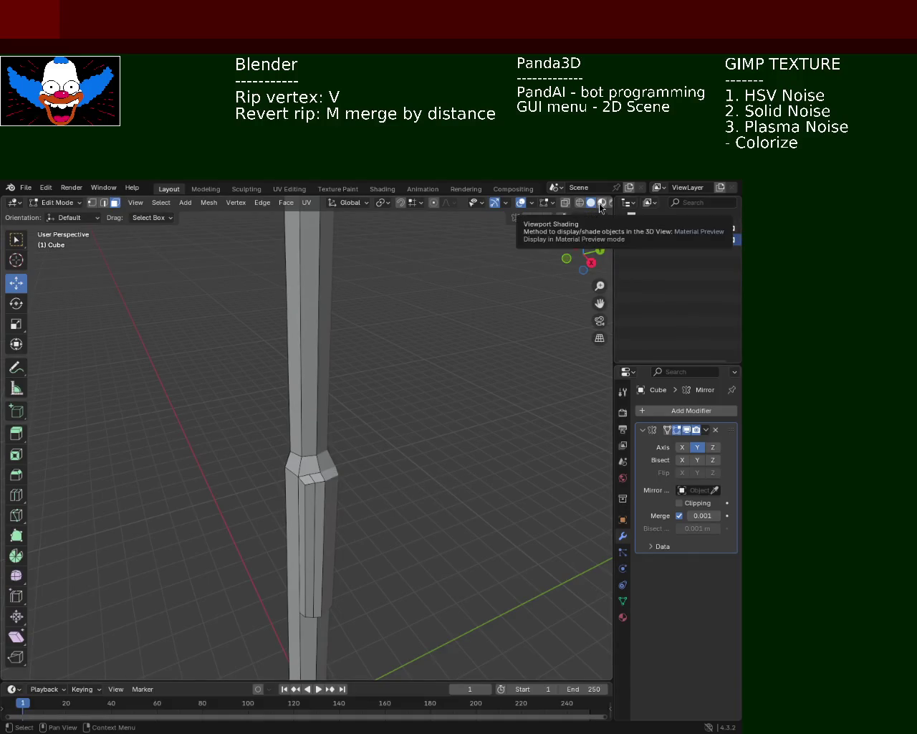
# Inspect the column with overlays and gizmos hidden, then restore them.
pyautogui.click(521, 203)
pyautogui.click(493, 204)
pyautogui.moveTo(476, 279)
pyautogui.mouseDown(button='middle')
pyautogui.moveTo(459, 321)
pyautogui.moveTo(436, 330)
pyautogui.moveTo(309, 465)
pyautogui.moveTo(421, 376)
pyautogui.moveTo(356, 406)
pyautogui.moveTo(369, 379)
pyautogui.mouseUp(button='middle')
pyautogui.click(521, 204)
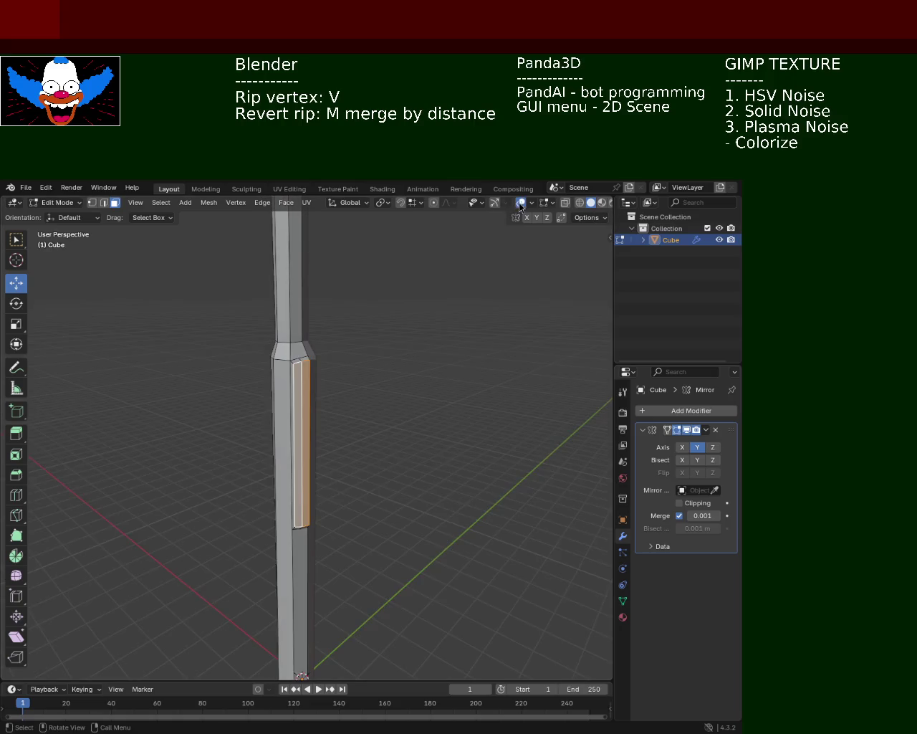
pyautogui.click(497, 205)
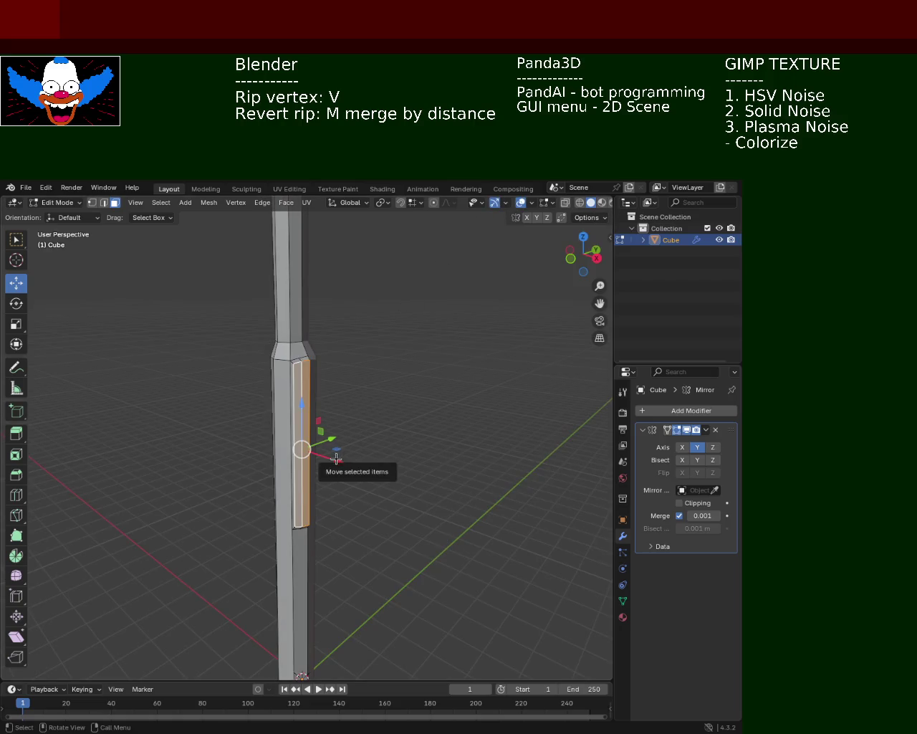
# Nudge the side face further along X, deselect it, and save light_pole_1.blend.
pyautogui.moveTo(336, 458); pyautogui.dragTo(341, 460)
pyautogui.click(461, 446)
pyautogui.moveTo(461, 446); pyautogui.dragTo(463, 470, button='middle')
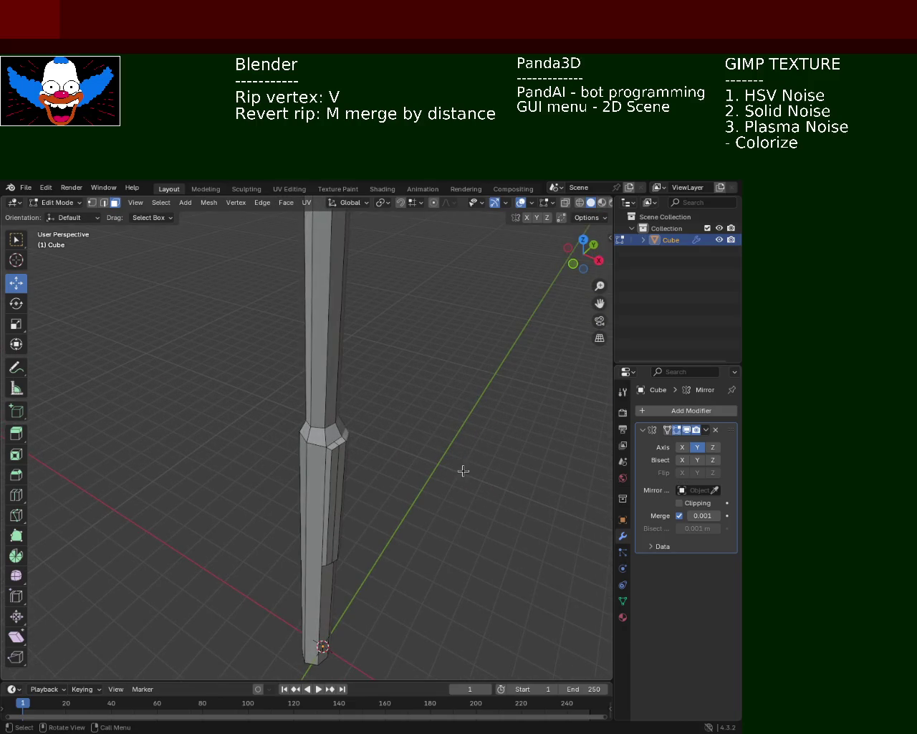
pyautogui.hotkey('ctrl', 's')
pyautogui.moveTo(414, 403)
pyautogui.mouseDown(button='middle')
pyautogui.moveTo(355, 407)
pyautogui.moveTo(349, 370)
pyautogui.moveTo(334, 444)
pyautogui.mouseUp(button='middle')
pyautogui.scroll(4, 299, 514)
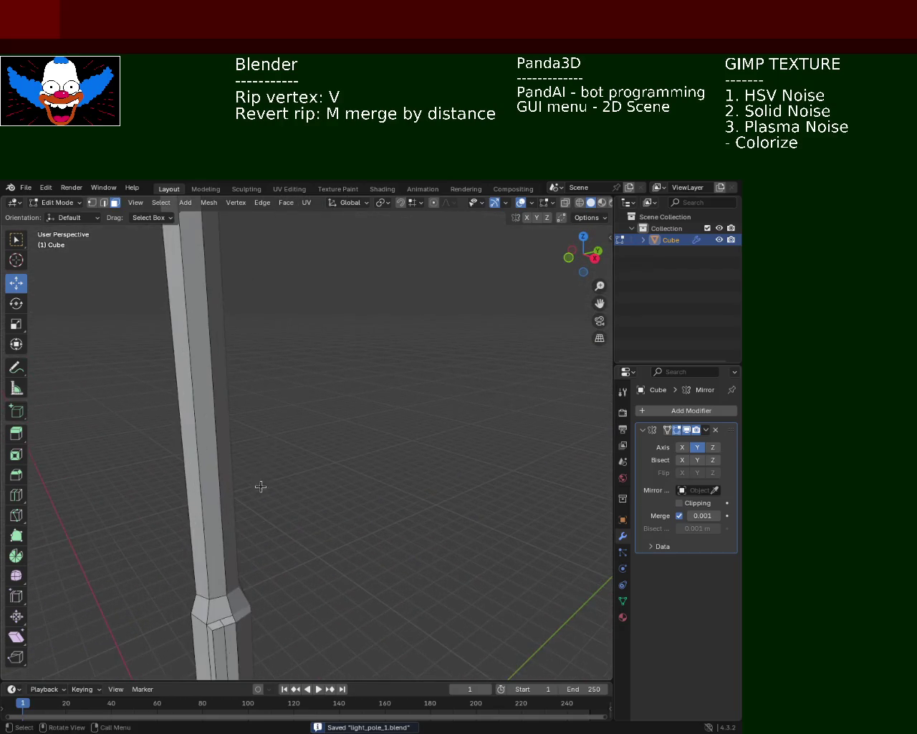
# In wireframe, lower a few joint vertices about 0.56 m along Z, then return to solid shading.
pyautogui.keyDown('shift'); pyautogui.moveTo(260, 484); pyautogui.dragTo(304, 366, button='middle'); pyautogui.keyUp('shift')
pyautogui.keyDown('shift'); pyautogui.moveTo(292, 417); pyautogui.dragTo(323, 375, button='middle'); pyautogui.keyUp('shift')
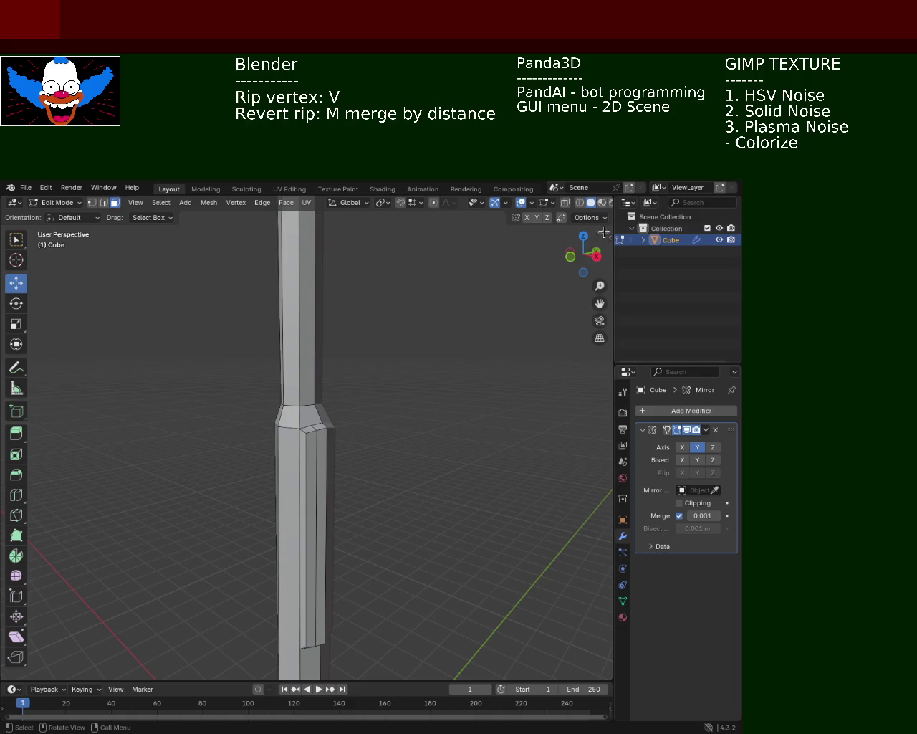
pyautogui.click(579, 203)
pyautogui.click(92, 203)
pyautogui.moveTo(244, 365)
pyautogui.mouseDown()
pyautogui.moveTo(366, 435)
pyautogui.moveTo(302, 438)
pyautogui.mouseUp()
pyautogui.click(374, 410)
pyautogui.moveTo(314, 385); pyautogui.dragTo(318, 428)
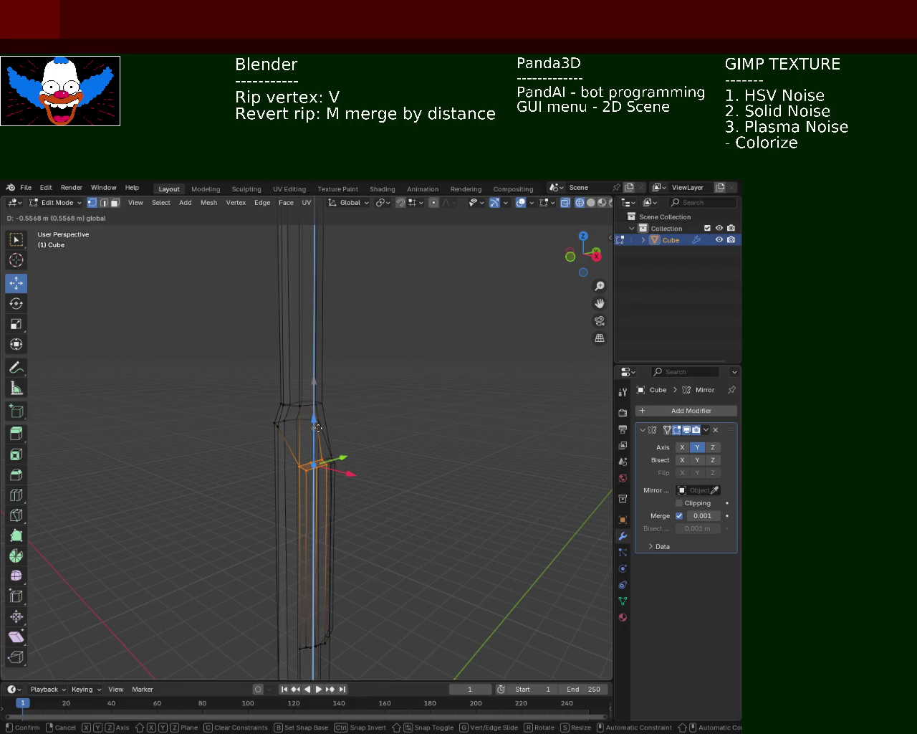
pyautogui.moveTo(318, 428); pyautogui.dragTo(316, 441)
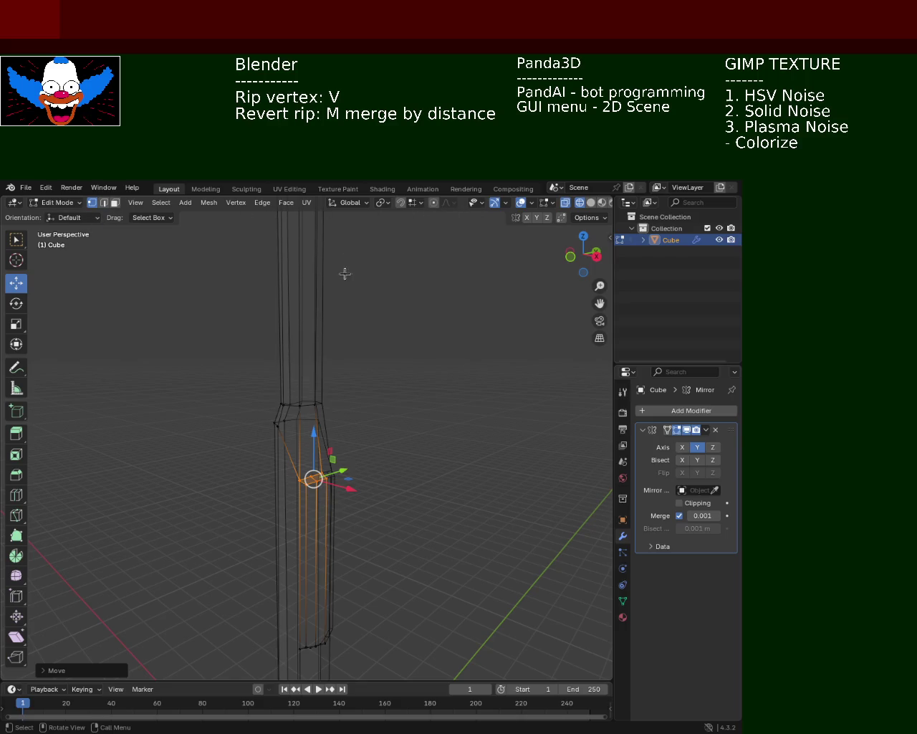
pyautogui.click(590, 203)
# Split the step edge with a new vertex, connect it upward with an edge, and slide the vertex.
pyautogui.click(518, 292)
pyautogui.keyDown('ctrl'); pyautogui.moveTo(405, 410); pyautogui.dragTo(347, 410, button='middle'); pyautogui.keyUp('ctrl')
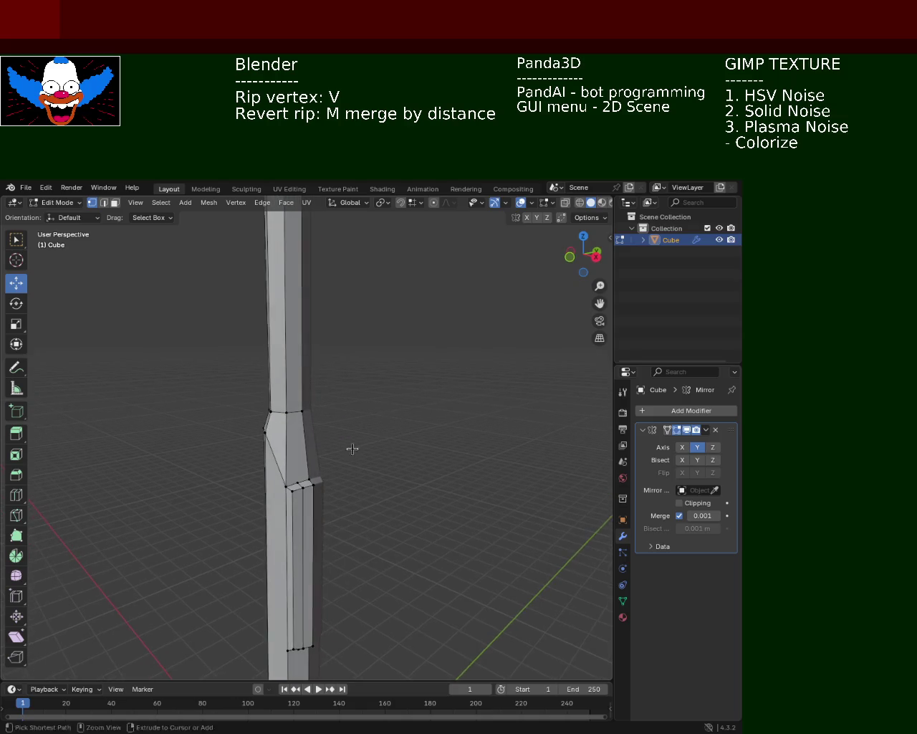
pyautogui.click(300, 393)
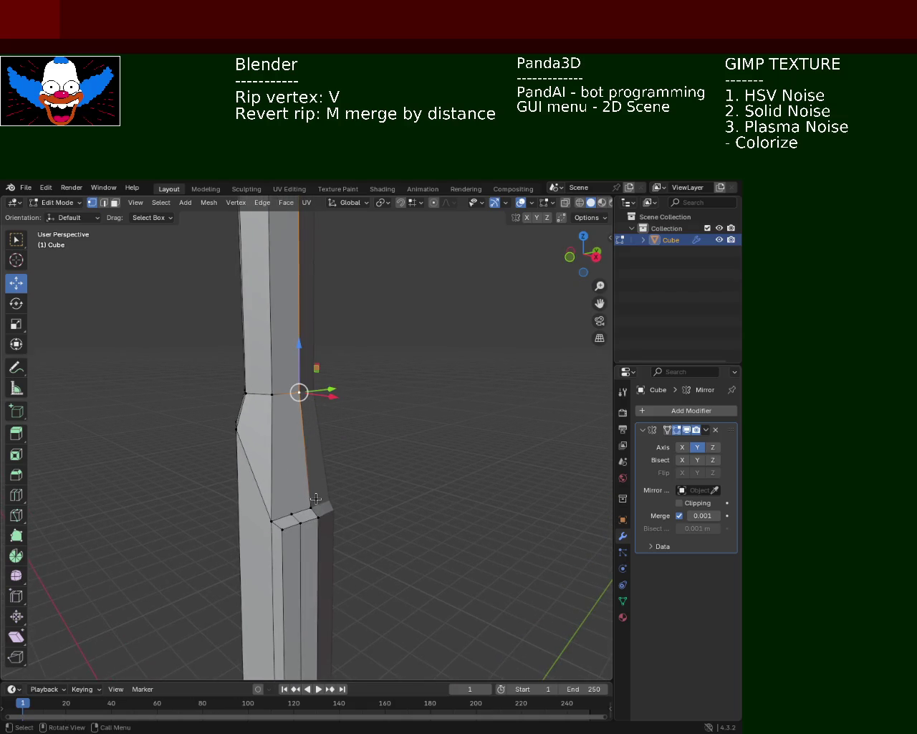
pyautogui.hotkey('ctrl', 'e')
pyautogui.click(312, 506)
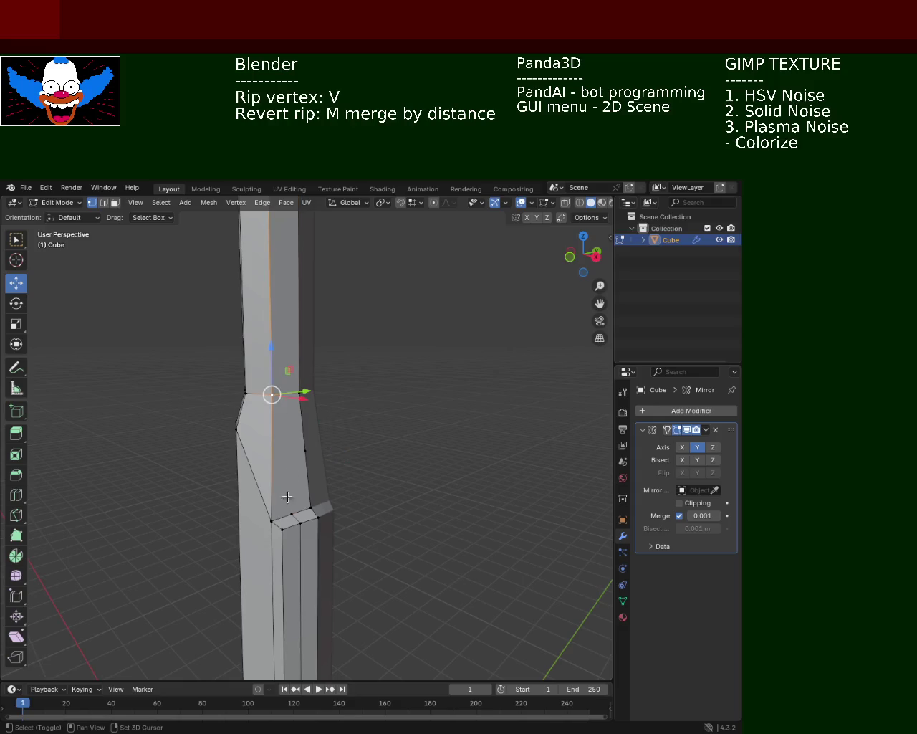
pyautogui.click(272, 518)
pyautogui.keyDown('shift'); pyautogui.click(272, 394); pyautogui.keyUp('shift')
pyautogui.hotkey('ctrl', 'e')
pyautogui.click(279, 394)
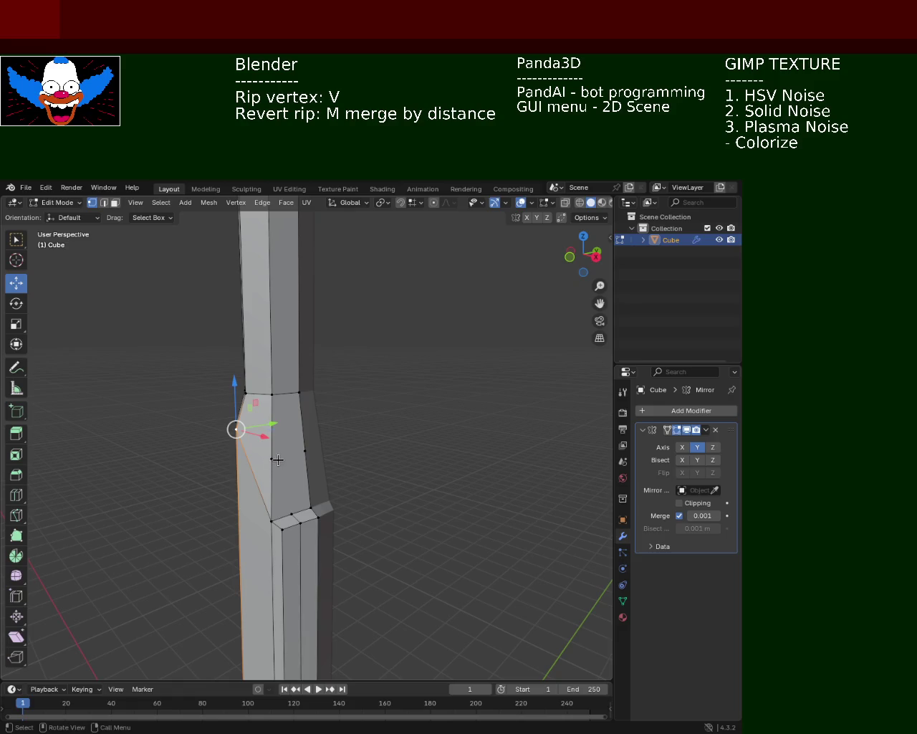
pyautogui.hotkey('shift', 'v')
pyautogui.click(306, 422)
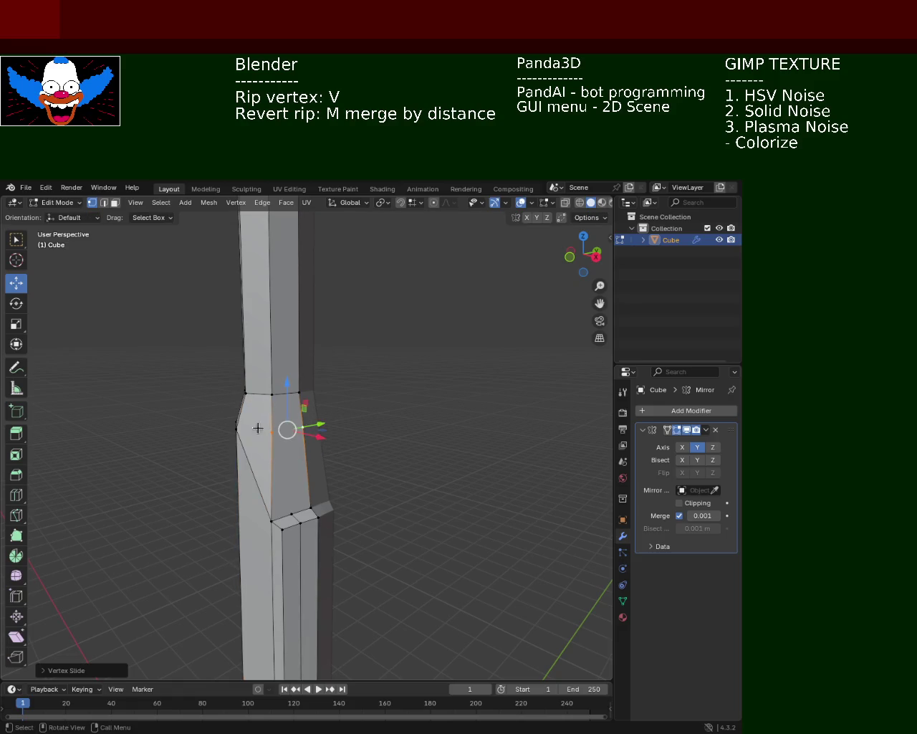
# Join opposite vertices across the left face, then dissolve the diagonal edge on the step.
pyautogui.click(246, 429)
pyautogui.keyDown('shift'); pyautogui.click(272, 430); pyautogui.keyUp('shift')
pyautogui.press('j')
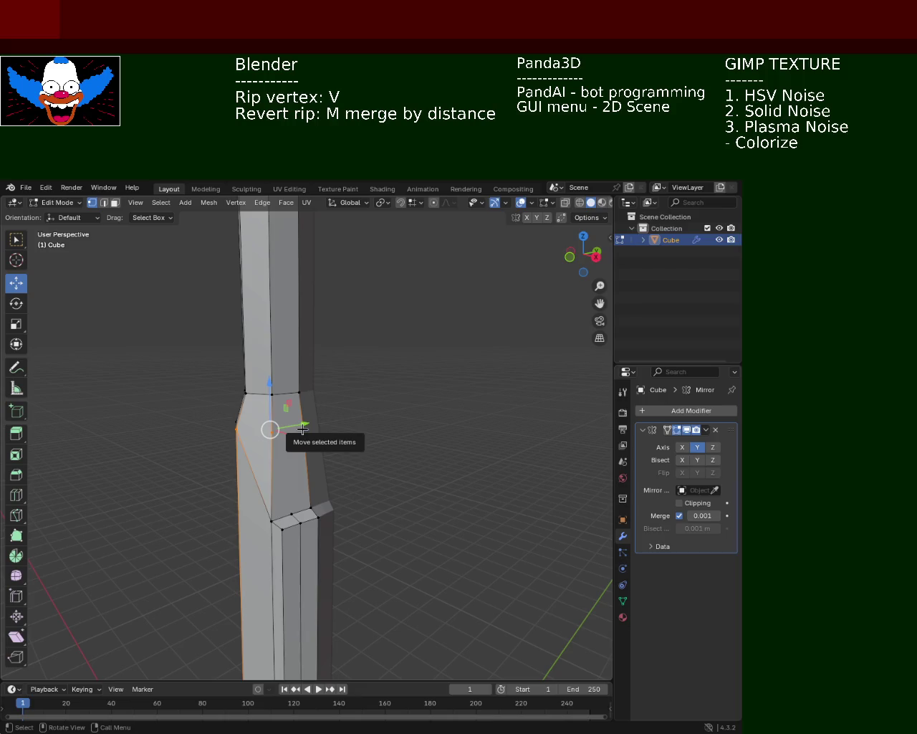
pyautogui.click(302, 427)
pyautogui.press('2')
pyautogui.press('x')
pyautogui.press('Escape')
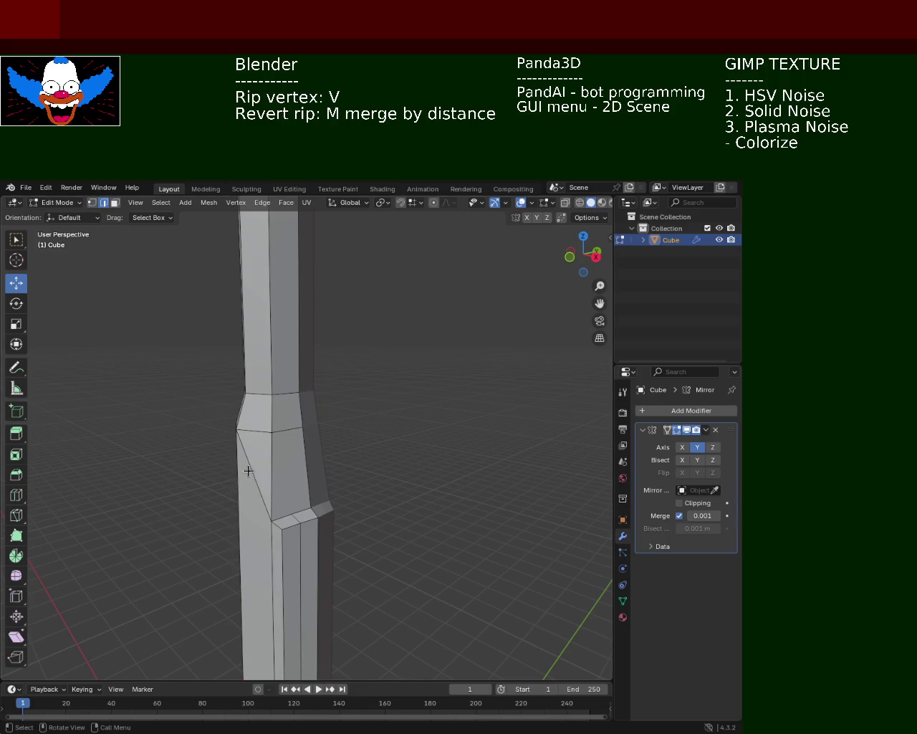
pyautogui.click(248, 470)
pyautogui.press('x')
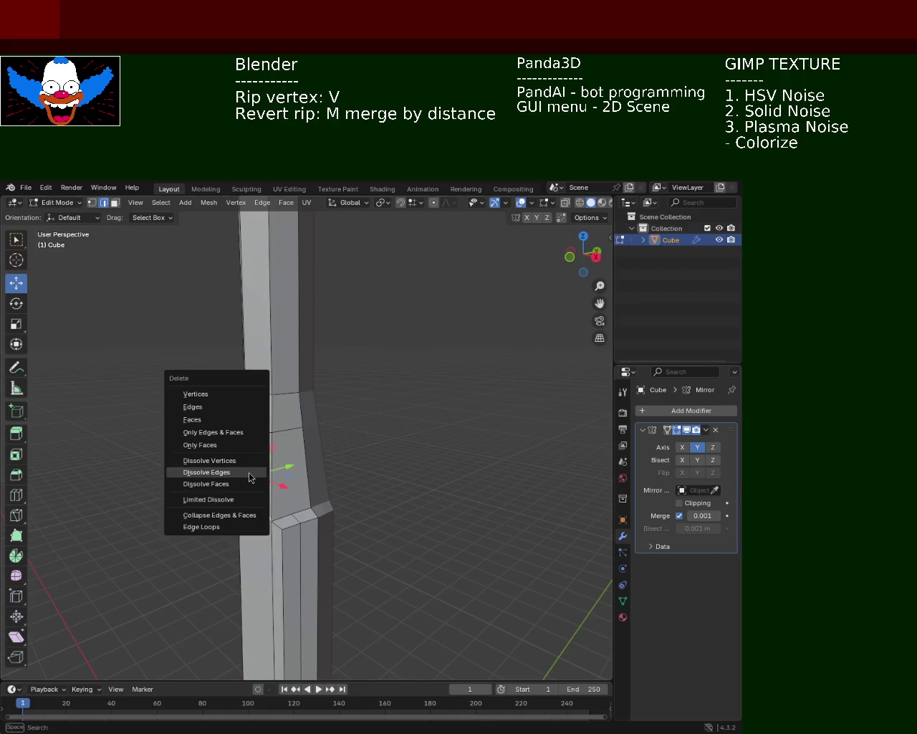
pyautogui.click(249, 474)
pyautogui.moveTo(249, 473)
pyautogui.mouseDown(button='middle')
pyautogui.moveTo(358, 410)
pyautogui.moveTo(332, 407)
pyautogui.mouseUp(button='middle')
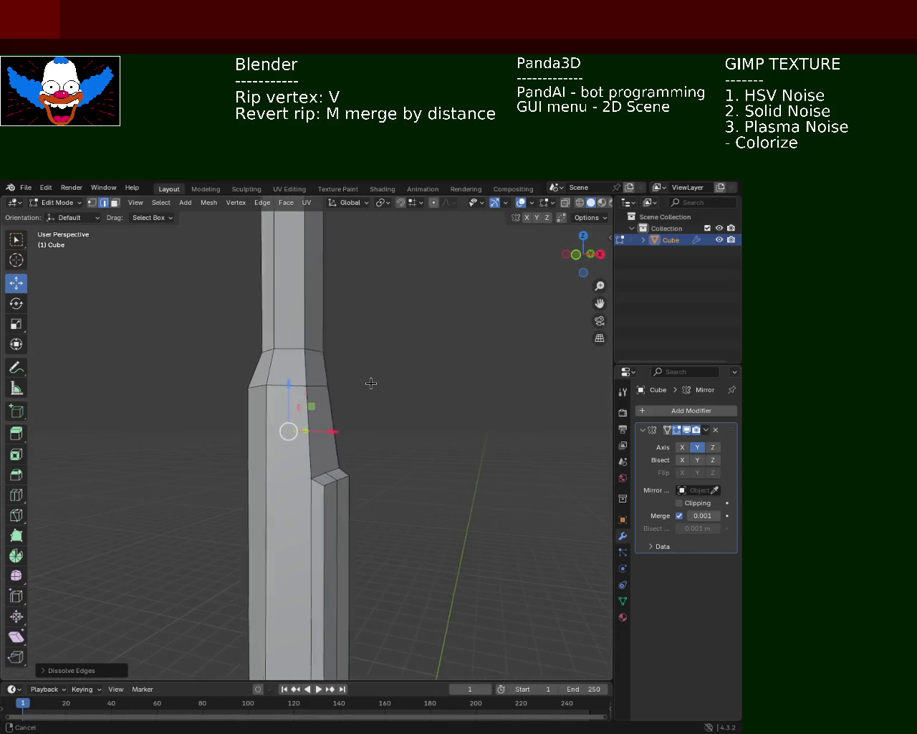
# Move the step's corner vertex about 0.075 m outward along X.
pyautogui.moveTo(332, 407)
pyautogui.mouseDown(button='middle')
pyautogui.moveTo(305, 462)
pyautogui.moveTo(345, 428)
pyautogui.mouseUp(button='middle')
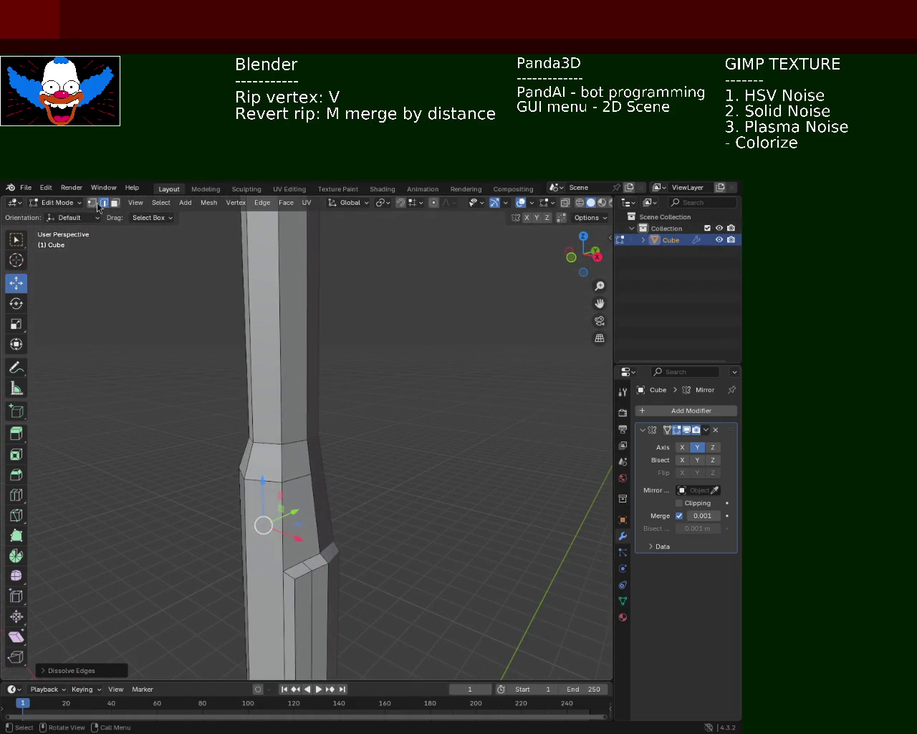
pyautogui.click(92, 203)
pyautogui.click(305, 483)
pyautogui.press('v')
pyautogui.press('x')
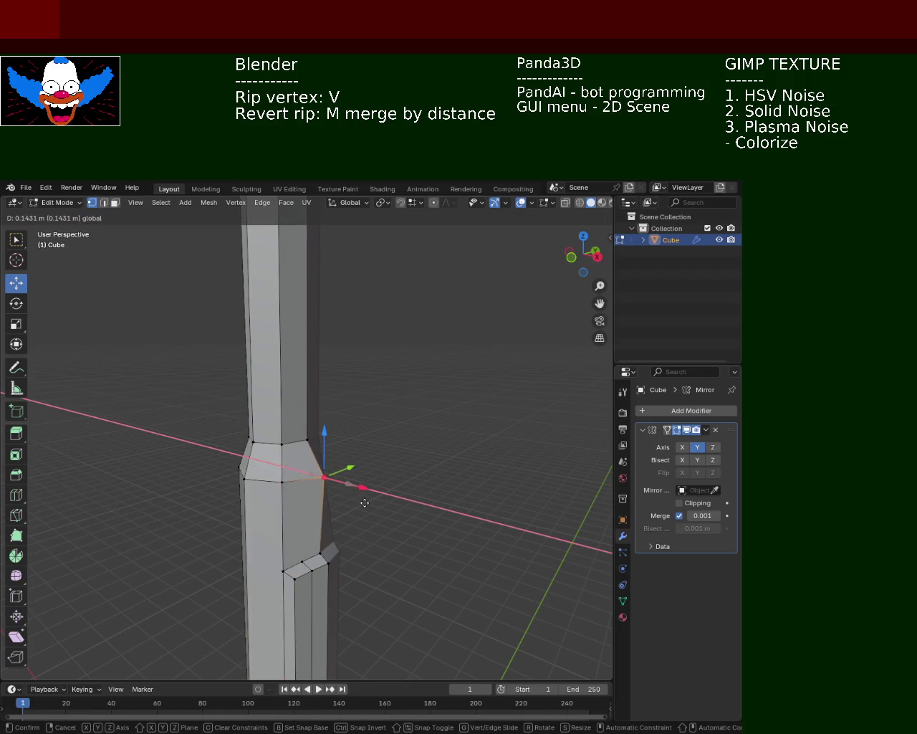
pyautogui.click(360, 503)
# Move the step's left vertex outward along Y.
pyautogui.moveTo(360, 502)
pyautogui.mouseDown(button='middle')
pyautogui.moveTo(328, 509)
pyautogui.moveTo(344, 499)
pyautogui.moveTo(341, 490)
pyautogui.mouseUp(button='middle')
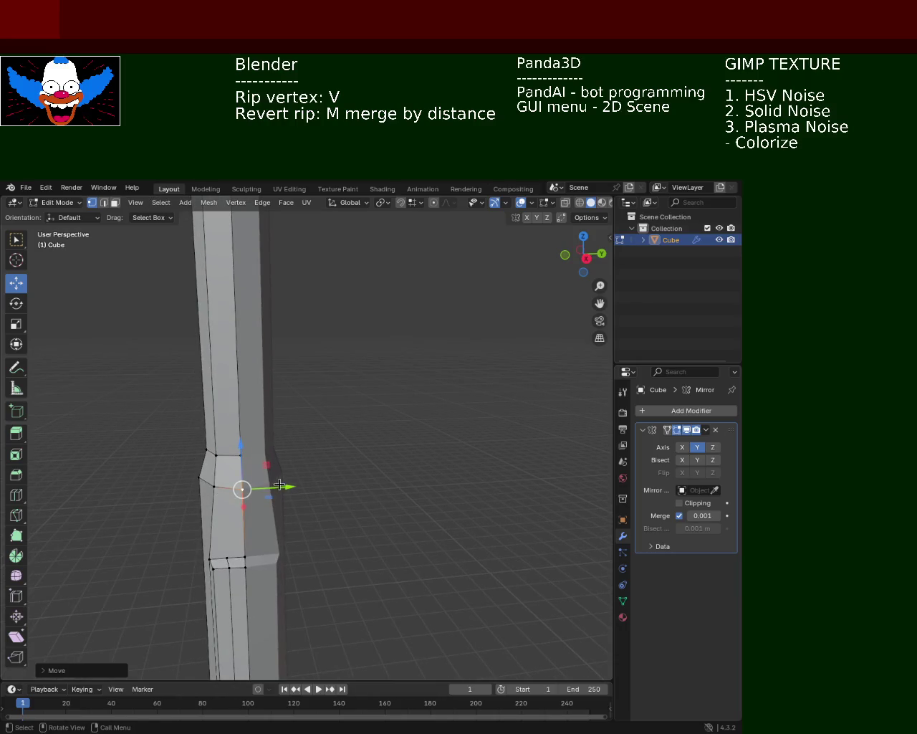
pyautogui.click(217, 487)
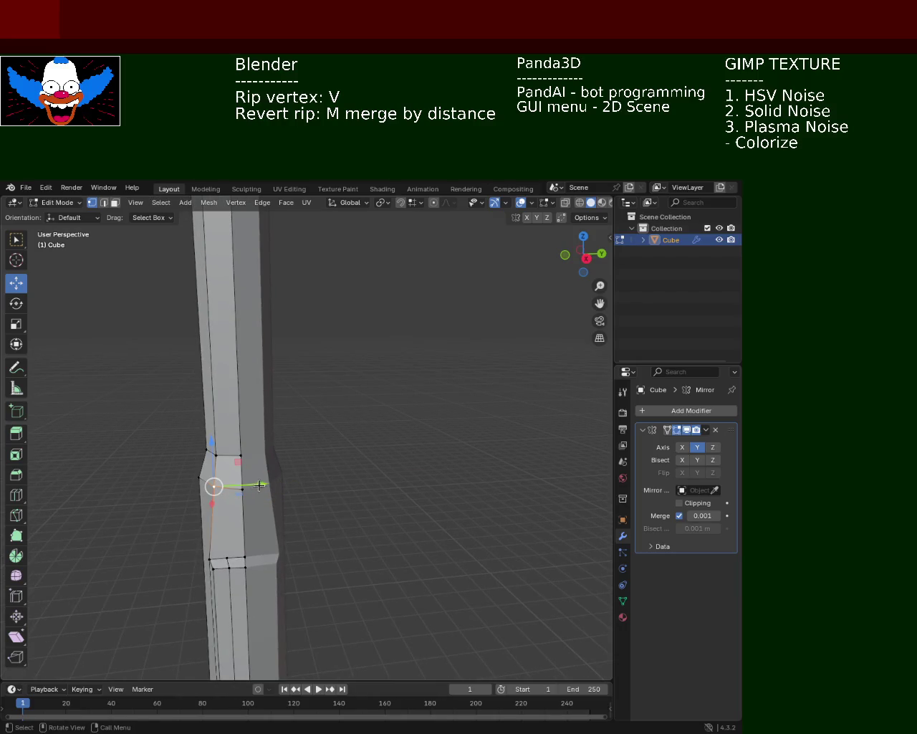
pyautogui.press('v')
pyautogui.press('y')
pyautogui.click(250, 487)
# Select vertices at the step, start an X move, then cancel it and deselect all.
pyautogui.moveTo(299, 477)
pyautogui.mouseDown(button='middle')
pyautogui.moveTo(380, 510)
pyautogui.moveTo(455, 508)
pyautogui.moveTo(524, 410)
pyautogui.moveTo(477, 449)
pyautogui.moveTo(494, 425)
pyautogui.moveTo(368, 465)
pyautogui.moveTo(387, 373)
pyautogui.moveTo(359, 380)
pyautogui.mouseUp(button='middle')
pyautogui.click(385, 459)
pyautogui.keyDown('shift'); pyautogui.click(371, 569); pyautogui.keyUp('shift')
pyautogui.click(339, 374)
pyautogui.press('g')
pyautogui.press('x')
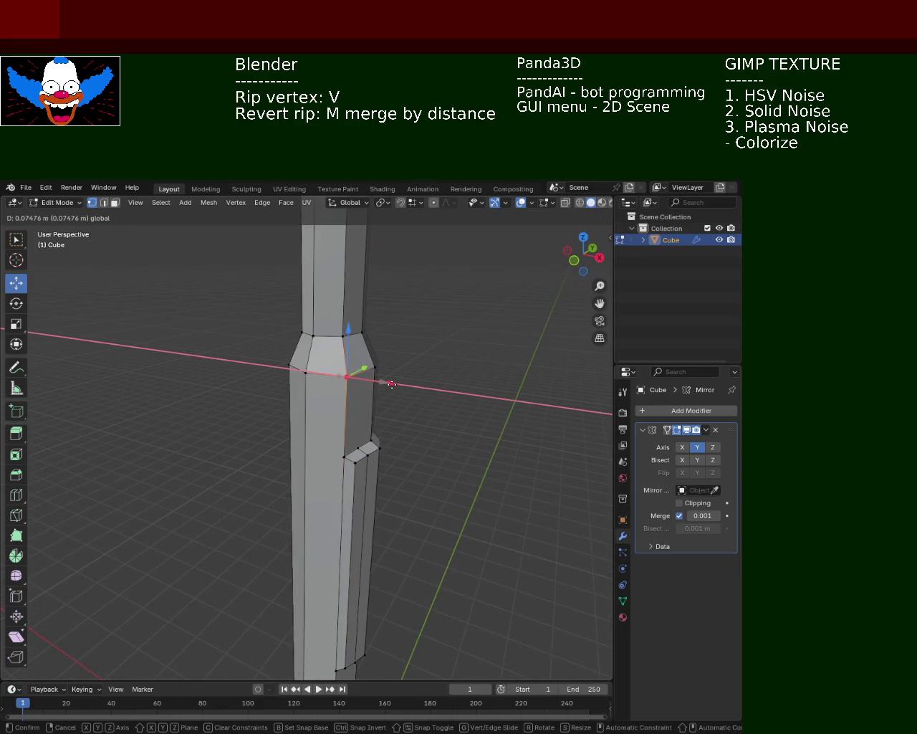
pyautogui.press('Escape')
pyautogui.hotkey('alt', 'a')
pyautogui.moveTo(429, 372)
pyautogui.mouseDown(button='middle')
pyautogui.moveTo(315, 374)
pyautogui.moveTo(426, 307)
pyautogui.moveTo(399, 297)
pyautogui.moveTo(383, 362)
pyautogui.moveTo(301, 381)
pyautogui.mouseUp(button='middle')
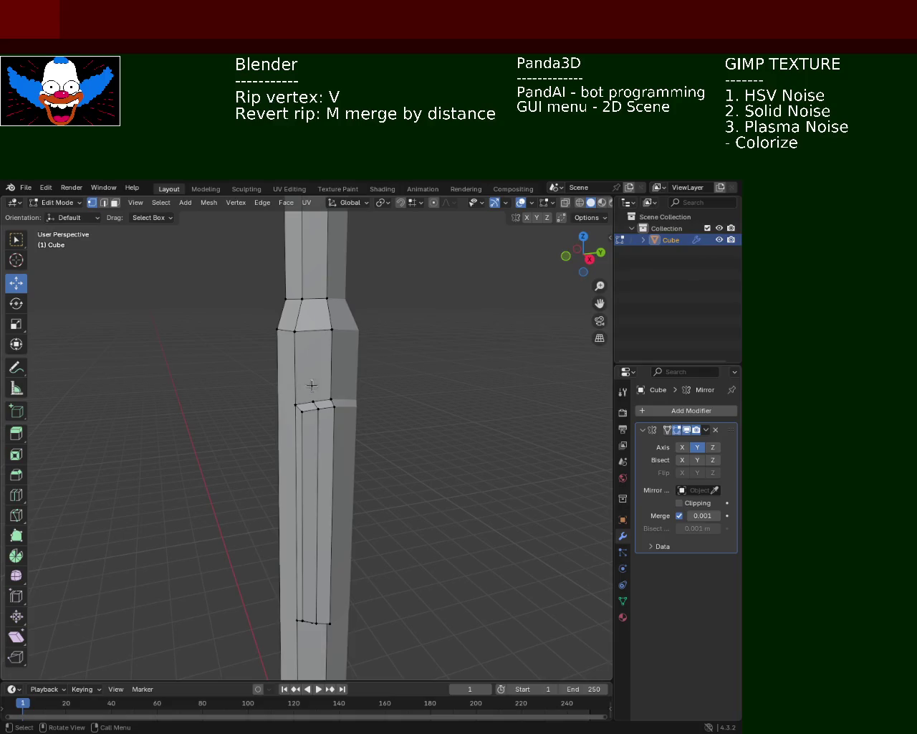
# Rip the vertex at the lower step and place it higher.
pyautogui.click(315, 415)
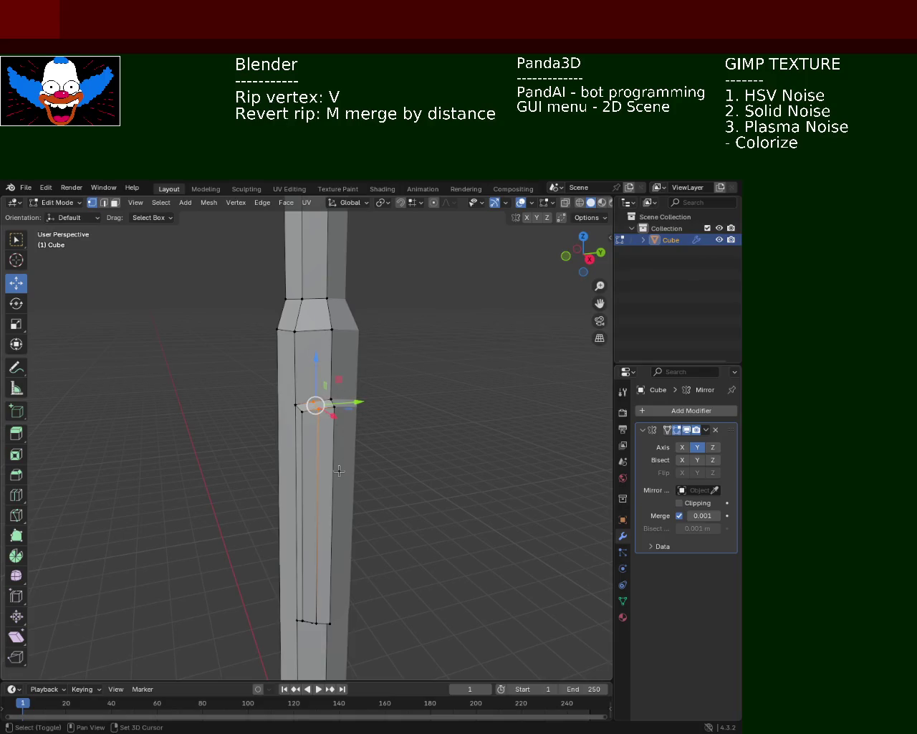
pyautogui.press('v')
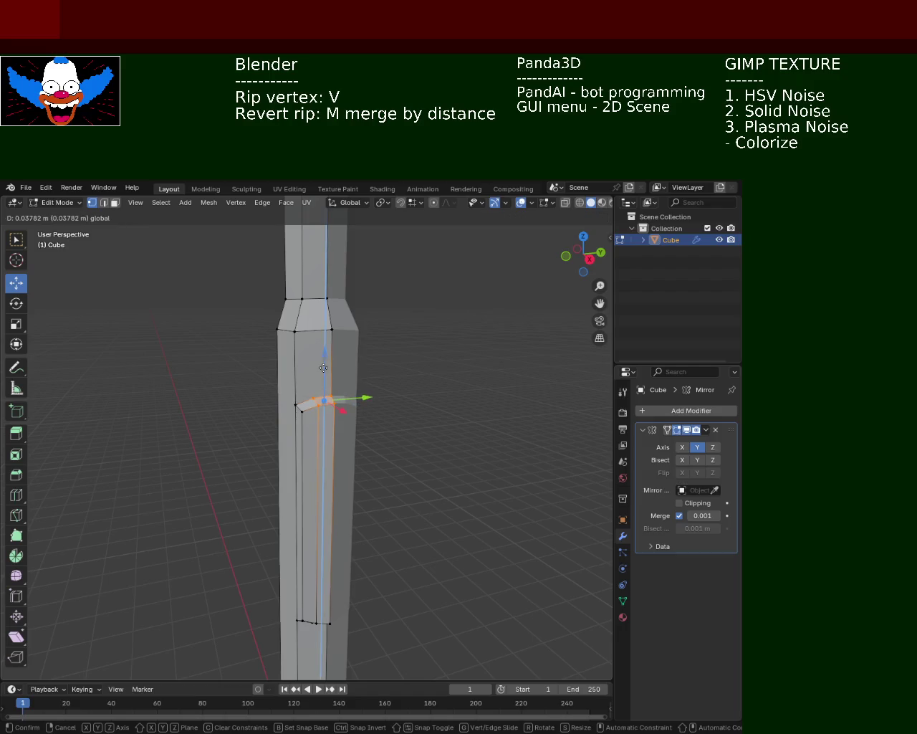
pyautogui.click(323, 368)
pyautogui.moveTo(418, 401)
pyautogui.mouseDown(button='middle')
pyautogui.moveTo(417, 436)
pyautogui.moveTo(424, 423)
pyautogui.moveTo(441, 437)
pyautogui.moveTo(424, 409)
pyautogui.moveTo(389, 399)
pyautogui.moveTo(268, 480)
pyautogui.mouseUp(button='middle')
# Box-select the step's lower vertex and lower it along Z.
pyautogui.press('b')
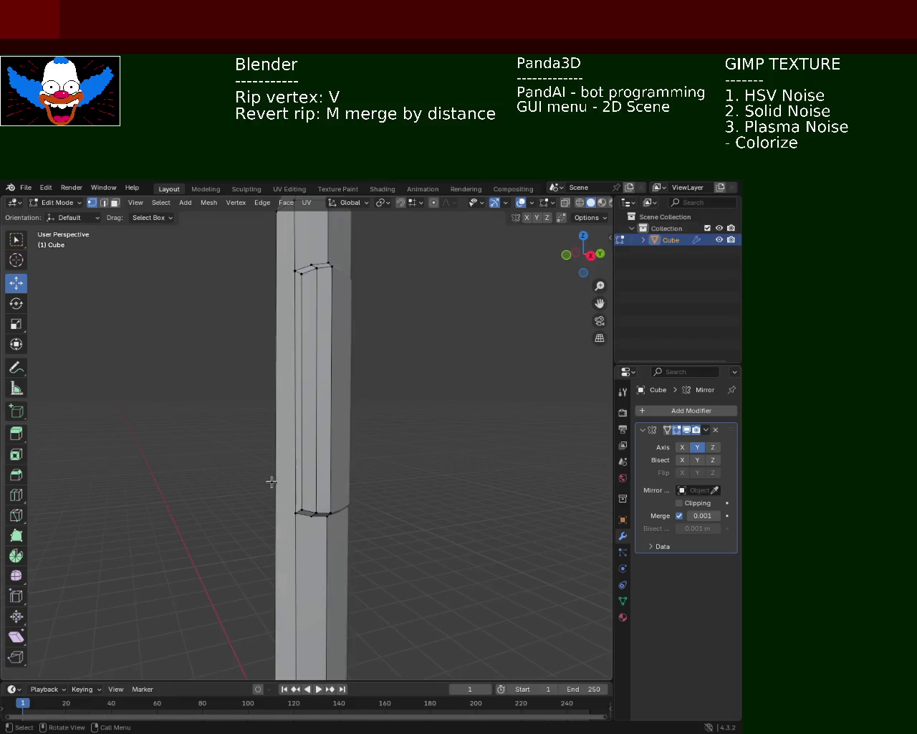
pyautogui.moveTo(309, 534); pyautogui.dragTo(309, 534)
pyautogui.press('g')
pyautogui.press('z')
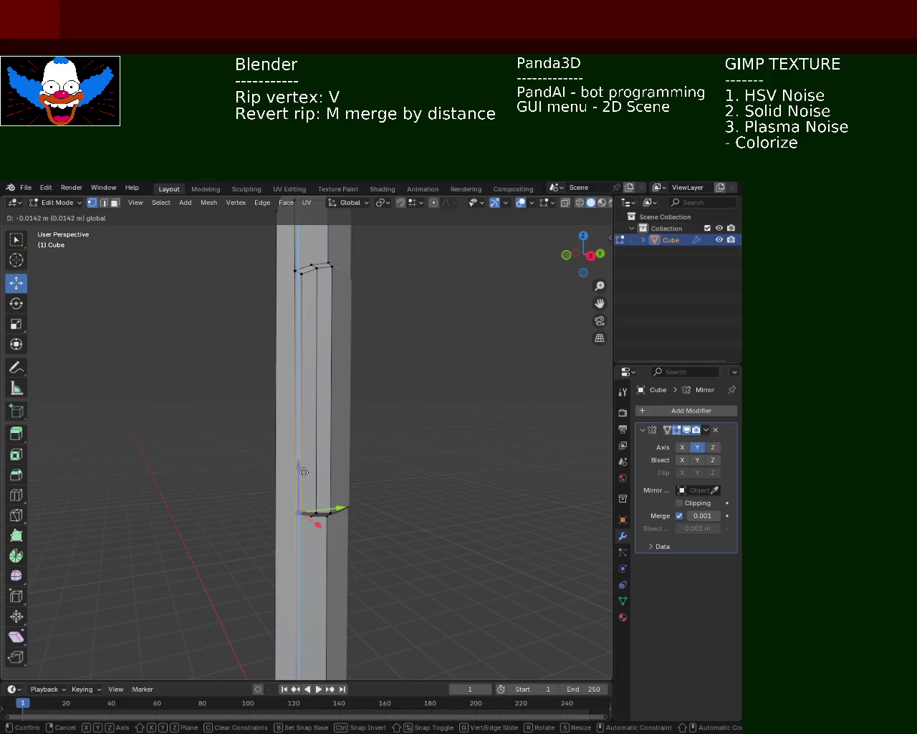
pyautogui.click(459, 498)
pyautogui.click(458, 498)
# Reposition two more vertices on the step ring.
pyautogui.moveTo(442, 430)
pyautogui.mouseDown(button='middle')
pyautogui.moveTo(486, 483)
pyautogui.moveTo(473, 436)
pyautogui.moveTo(386, 445)
pyautogui.moveTo(365, 468)
pyautogui.moveTo(379, 473)
pyautogui.moveTo(373, 425)
pyautogui.moveTo(293, 475)
pyautogui.moveTo(317, 502)
pyautogui.moveTo(313, 516)
pyautogui.mouseUp(button='middle')
pyautogui.moveTo(313, 517); pyautogui.dragTo(293, 469)
pyautogui.press('g')
pyautogui.click(301, 463)
pyautogui.click(340, 534)
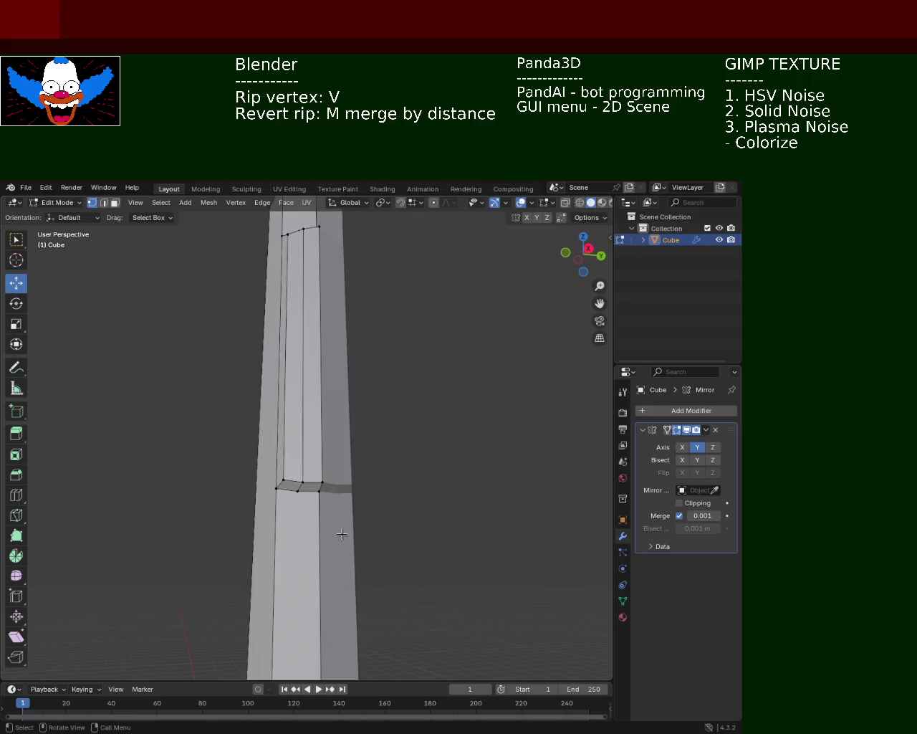
pyautogui.click(324, 487)
pyautogui.press('g')
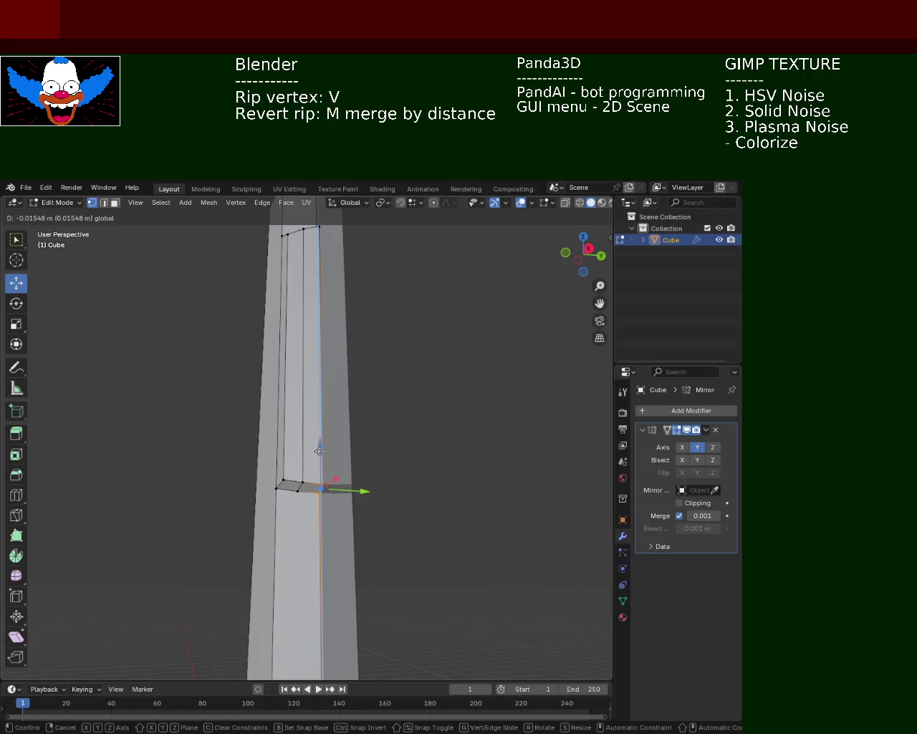
pyautogui.click(320, 451)
# Raise a ring vertex along Z, deselect it, and save light_pole_1.blend.
pyautogui.moveTo(408, 444)
pyautogui.mouseDown(button='middle')
pyautogui.moveTo(370, 484)
pyautogui.moveTo(327, 568)
pyautogui.mouseUp(button='middle')
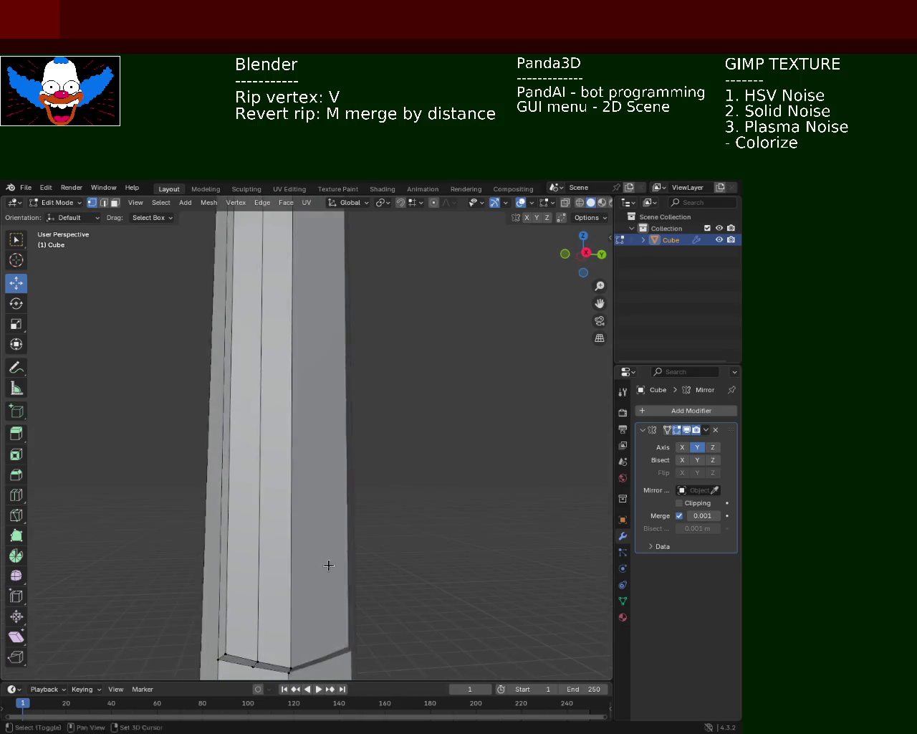
pyautogui.keyDown('shift'); pyautogui.scroll(-3, 352, 566); pyautogui.keyUp('shift')
pyautogui.click(318, 508)
pyautogui.moveTo(312, 495); pyautogui.dragTo(314, 495)
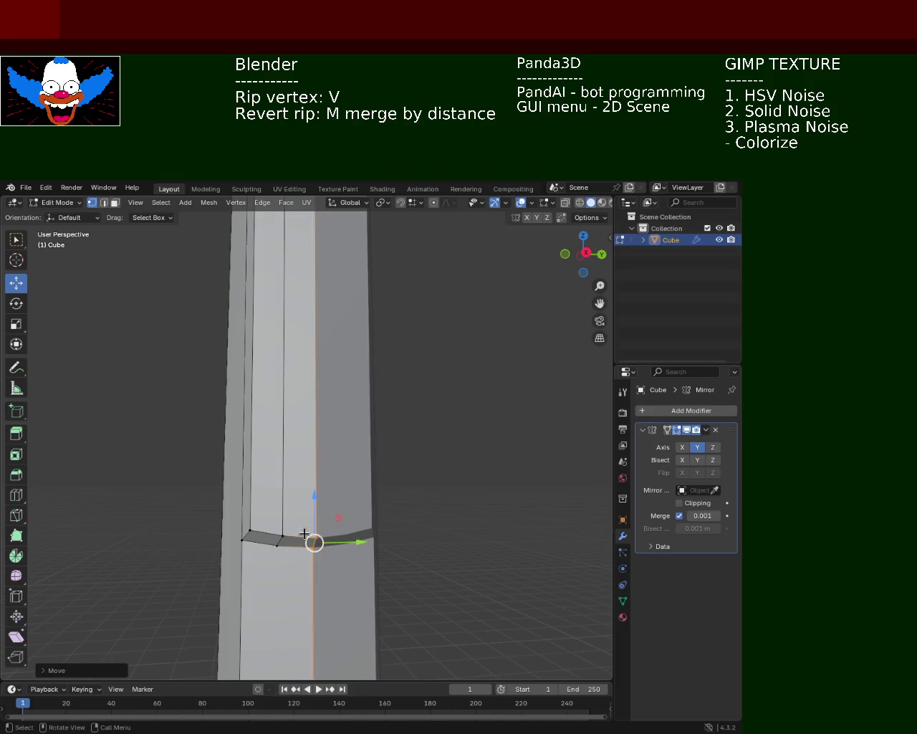
pyautogui.click(311, 590)
pyautogui.hotkey('ctrl', 's')
# Nudge two vertices on the ripped loop slightly along Z to even the ledge.
pyautogui.moveTo(337, 581); pyautogui.dragTo(318, 569, button='middle')
pyautogui.click(298, 515)
pyautogui.moveTo(304, 510); pyautogui.dragTo(307, 502)
pyautogui.click(438, 466)
pyautogui.moveTo(438, 466); pyautogui.dragTo(366, 437, button='middle')
pyautogui.click(283, 435)
pyautogui.moveTo(281, 403); pyautogui.dragTo(281, 399)
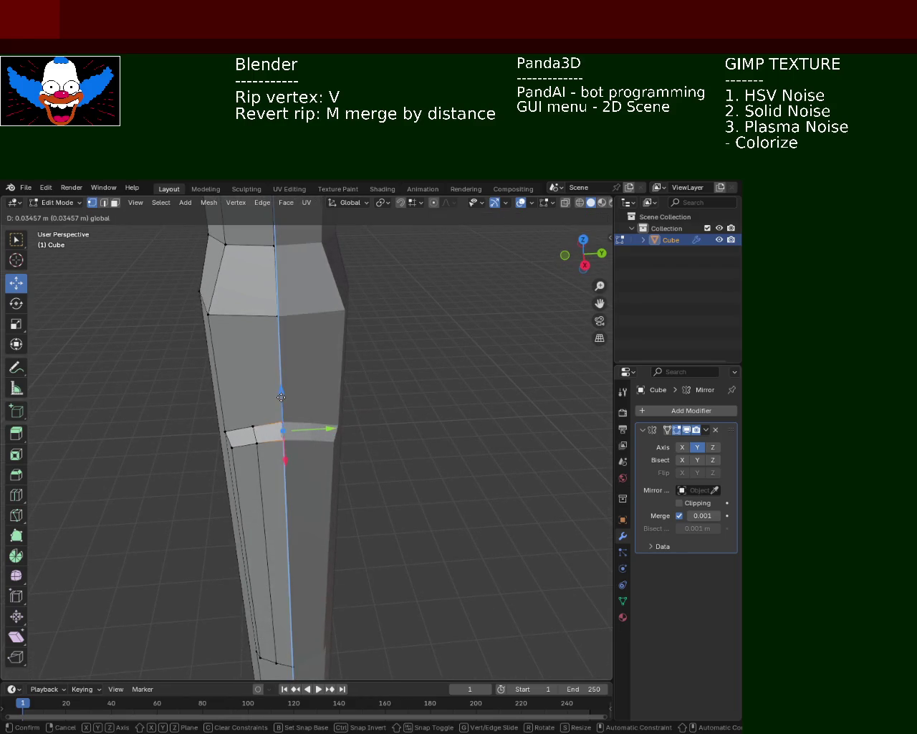
pyautogui.moveTo(414, 434)
pyautogui.mouseDown(button='middle')
pyautogui.moveTo(451, 402)
pyautogui.moveTo(426, 417)
pyautogui.mouseUp(button='middle')
pyautogui.click(451, 402)
# Lower the ring's top vertex along Z, then select the left and top-right vertices.
pyautogui.click(303, 274)
pyautogui.moveTo(302, 247); pyautogui.dragTo(302, 253)
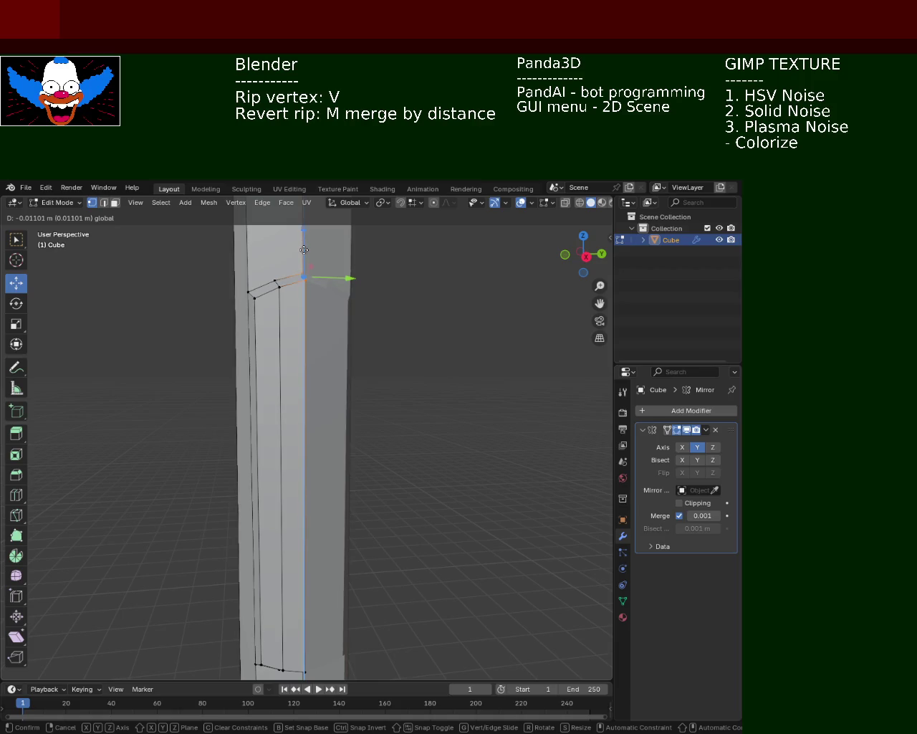
pyautogui.click(352, 358)
pyautogui.moveTo(241, 275)
pyautogui.mouseDown()
pyautogui.moveTo(256, 304)
pyautogui.moveTo(270, 257)
pyautogui.mouseUp()
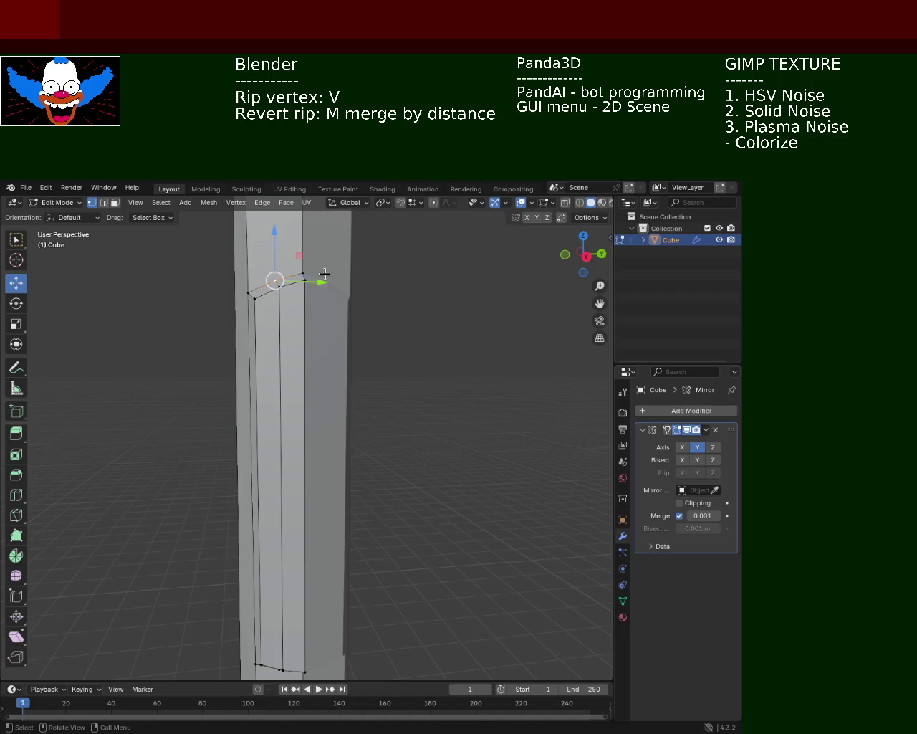
pyautogui.moveTo(329, 278); pyautogui.dragTo(301, 314)
pyautogui.moveTo(404, 273)
pyautogui.mouseDown()
pyautogui.moveTo(301, 291)
pyautogui.moveTo(301, 253)
pyautogui.mouseUp()
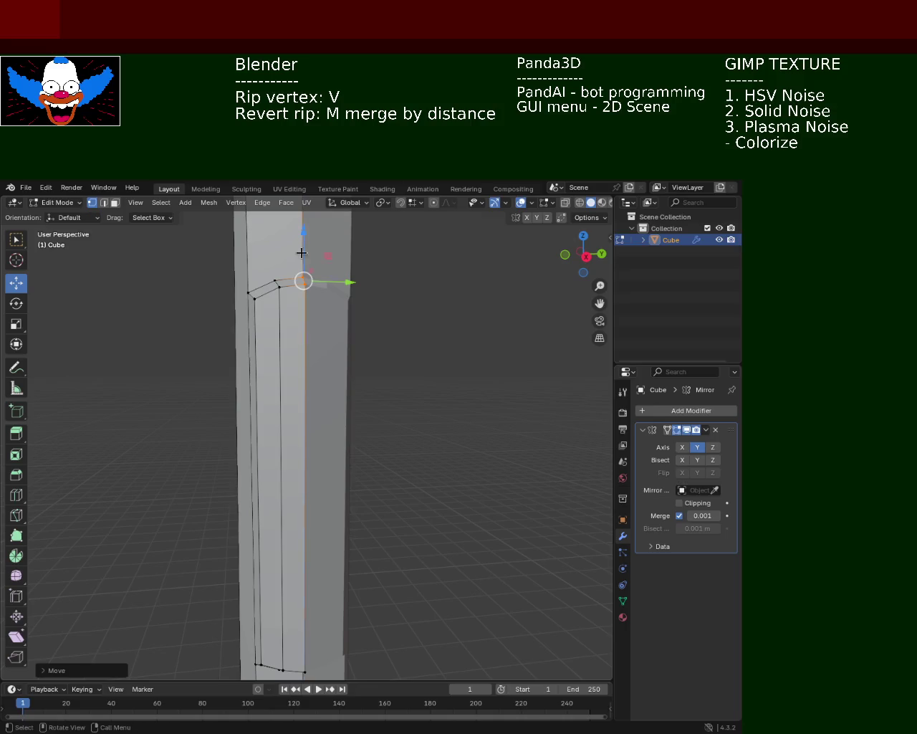
pyautogui.moveTo(420, 383)
pyautogui.mouseDown(button='middle')
pyautogui.moveTo(446, 384)
pyautogui.moveTo(420, 410)
pyautogui.mouseUp(button='middle')
pyautogui.scroll(3, 417, 406)
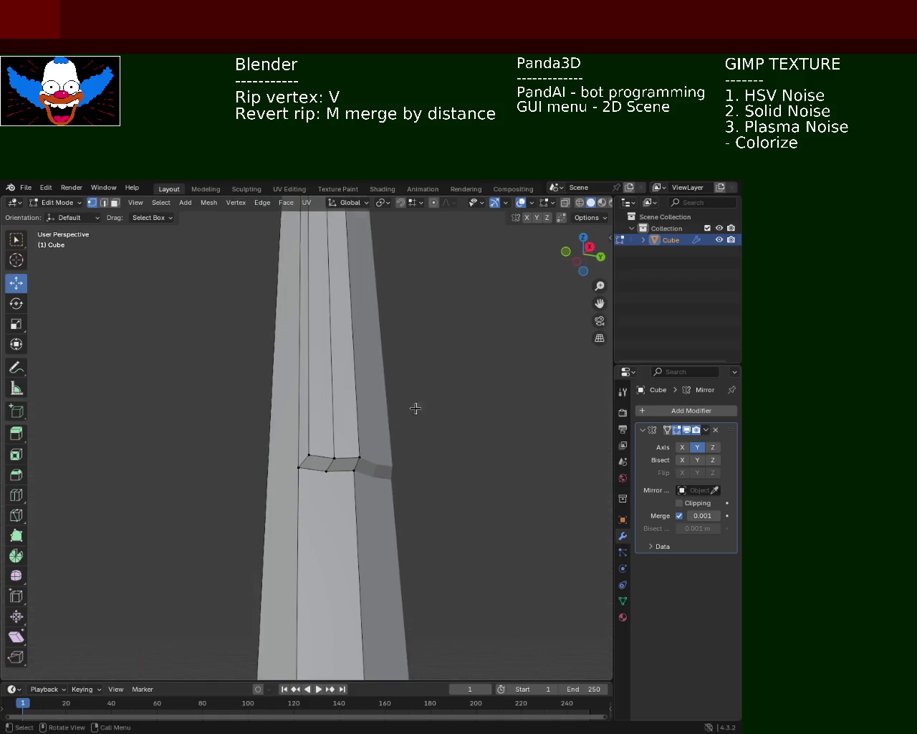
# Box-select vertices on the column and slide one along the X axis.
pyautogui.moveTo(349, 476); pyautogui.dragTo(344, 381, button='middle')
pyautogui.press('b')
pyautogui.moveTo(325, 363); pyautogui.dragTo(329, 352)
pyautogui.moveTo(327, 435); pyautogui.dragTo(322, 463, button='middle')
pyautogui.press('b')
pyautogui.moveTo(317, 464); pyautogui.dragTo(336, 411)
pyautogui.moveTo(316, 465)
pyautogui.mouseDown(button='middle')
pyautogui.moveTo(352, 452)
pyautogui.moveTo(369, 420)
pyautogui.mouseUp(button='middle')
pyautogui.moveTo(359, 466); pyautogui.dragTo(344, 542, button='middle')
pyautogui.moveTo(341, 581); pyautogui.dragTo(348, 591)
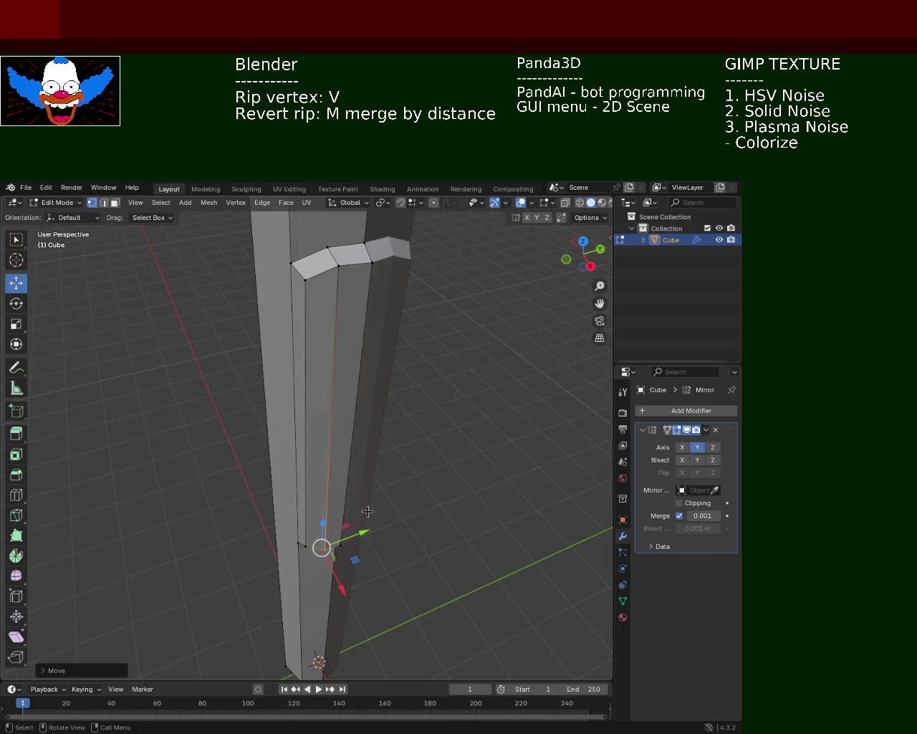
# Subdivide the edge below the pole's step using Ctrl+E to add a midpoint vertex.
pyautogui.moveTo(358, 310); pyautogui.dragTo(341, 473, button='middle')
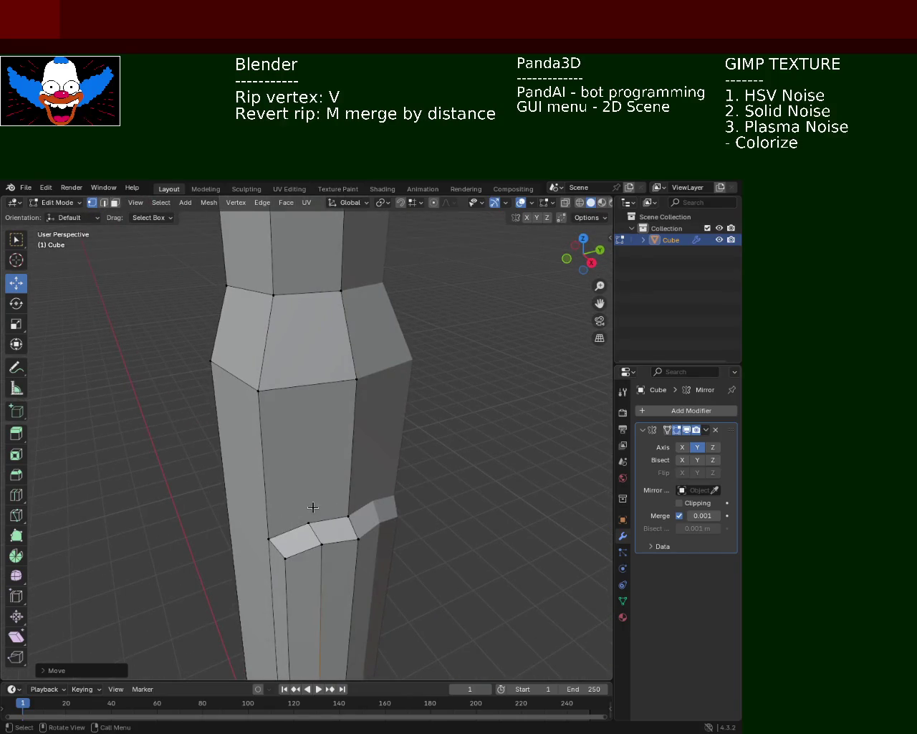
pyautogui.click(314, 506)
pyautogui.click(258, 390)
pyautogui.keyDown('shift'); pyautogui.click(356, 379); pyautogui.keyUp('shift')
pyautogui.hotkey('ctrl', 'e')
pyautogui.click(312, 437)
pyautogui.keyDown('shift'); pyautogui.click(295, 506); pyautogui.keyUp('shift')
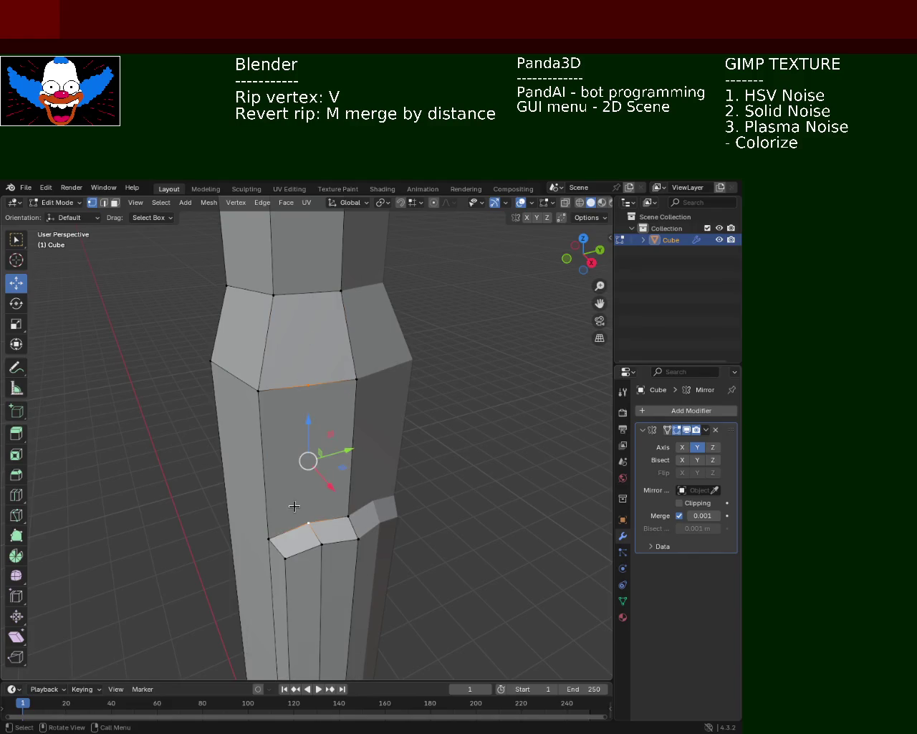
# Select the two base vertices and subdivide the base edge from the right-click menu.
pyautogui.moveTo(339, 431)
pyautogui.mouseDown(button='middle')
pyautogui.moveTo(397, 449)
pyautogui.moveTo(342, 473)
pyautogui.moveTo(342, 459)
pyautogui.moveTo(310, 535)
pyautogui.moveTo(275, 540)
pyautogui.mouseUp(button='middle')
pyautogui.keyDown('shift'); pyautogui.click(278, 570); pyautogui.keyUp('shift')
pyautogui.keyDown('shift'); pyautogui.click(312, 572); pyautogui.keyUp('shift')
pyautogui.rightClick(325, 441)
pyautogui.click(325, 441)
# Select the new step and base vertices, undoing an accidental V rip.
pyautogui.moveTo(324, 440); pyautogui.dragTo(336, 445, button='middle')
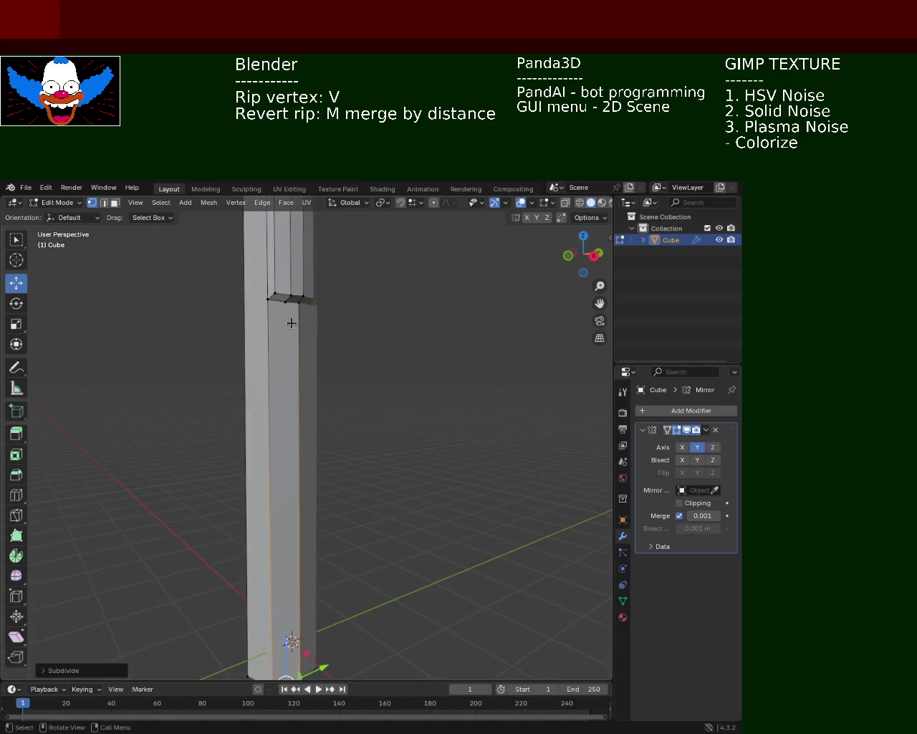
pyautogui.click(286, 304)
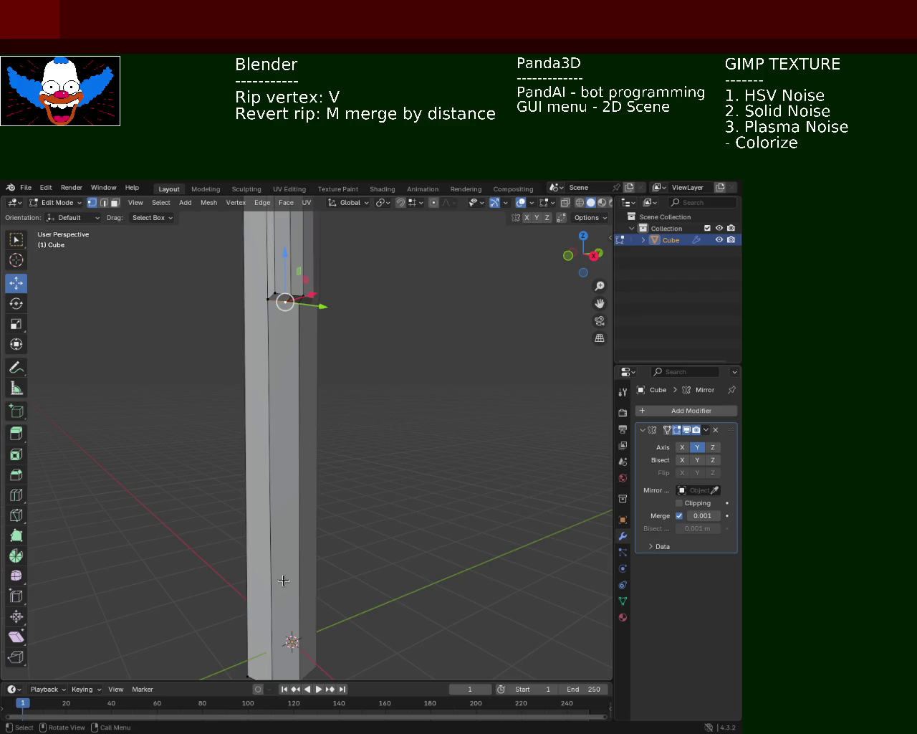
pyautogui.moveTo(287, 645); pyautogui.dragTo(317, 551, button='middle')
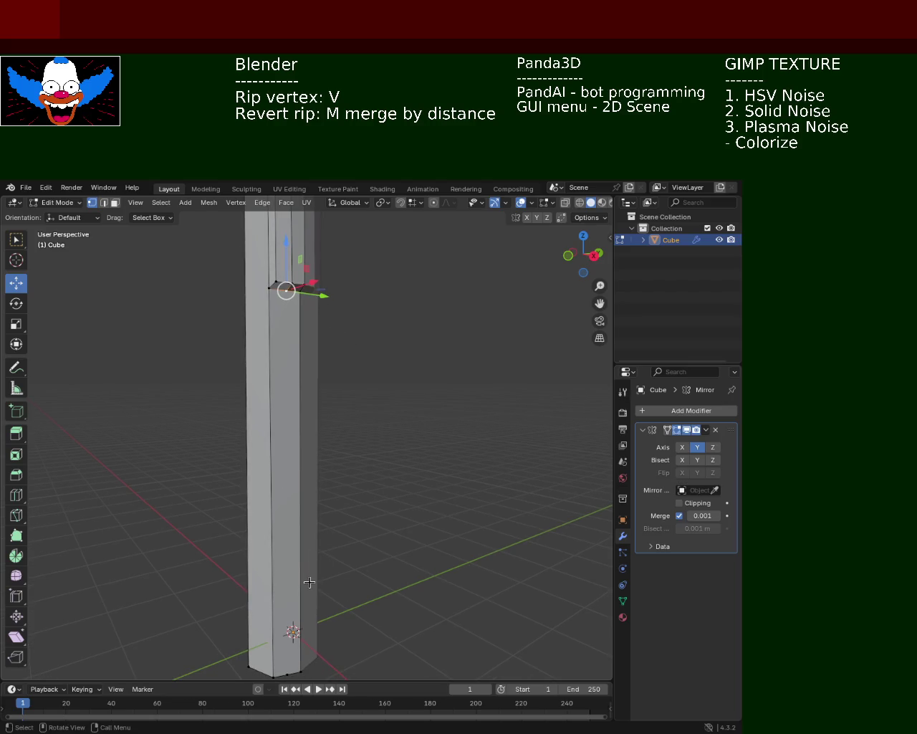
pyautogui.click(288, 673)
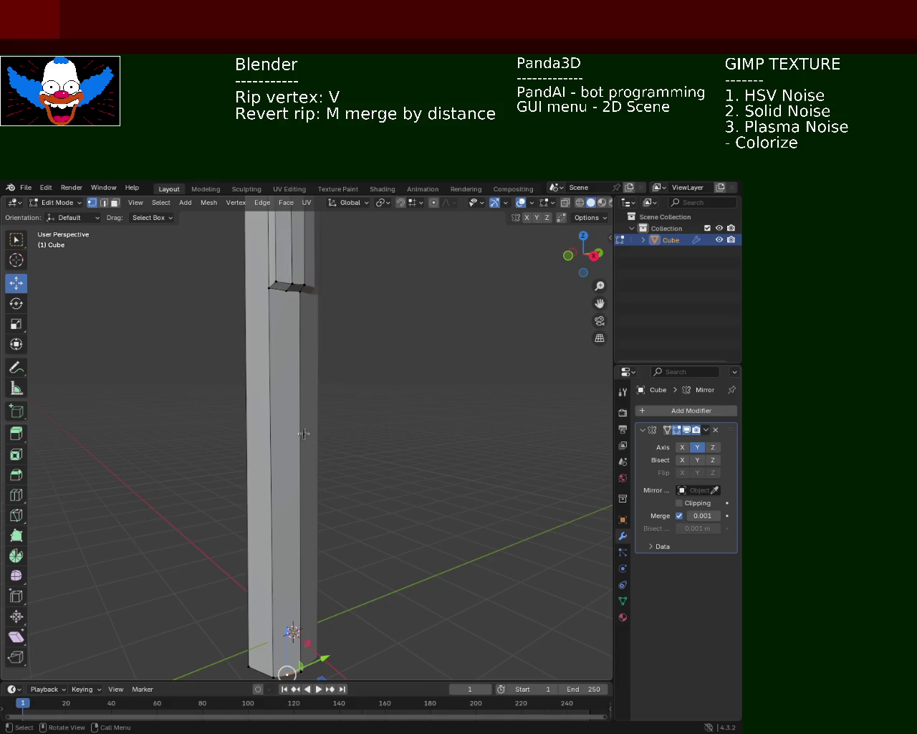
pyautogui.keyDown('shift'); pyautogui.click(282, 295); pyautogui.keyUp('shift')
pyautogui.press('v')
pyautogui.hotkey('ctrl', 'z')
# Select the vertical edge running down the pole face between step and base.
pyautogui.moveTo(415, 401)
pyautogui.mouseDown(button='middle')
pyautogui.moveTo(402, 453)
pyautogui.moveTo(372, 485)
pyautogui.moveTo(358, 475)
pyautogui.mouseUp(button='middle')
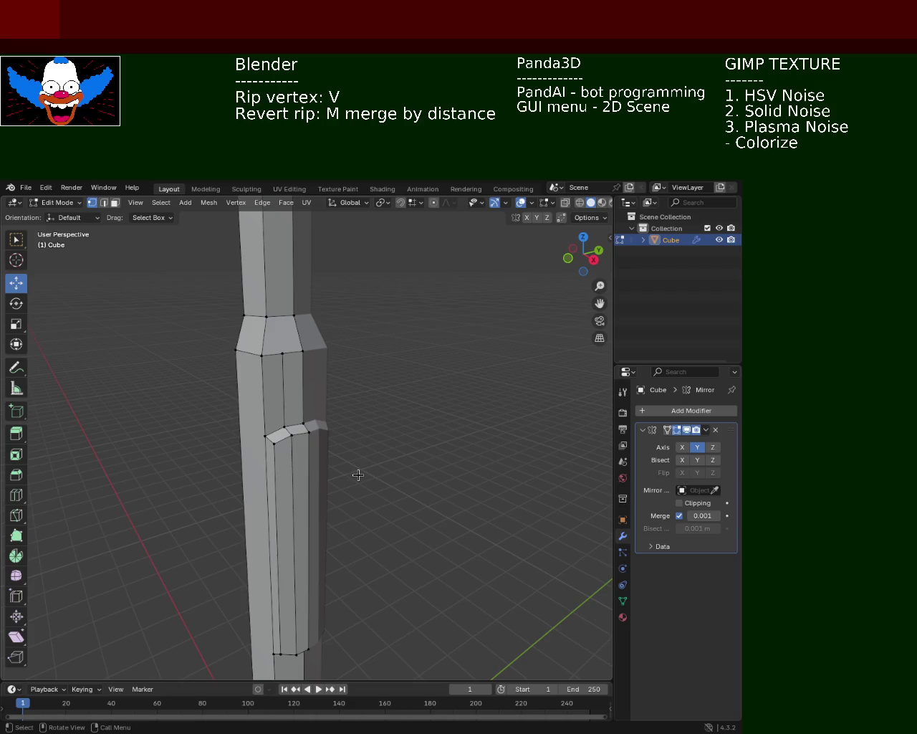
pyautogui.moveTo(358, 475)
pyautogui.mouseDown(button='middle')
pyautogui.moveTo(335, 495)
pyautogui.moveTo(322, 429)
pyautogui.moveTo(299, 445)
pyautogui.mouseUp(button='middle')
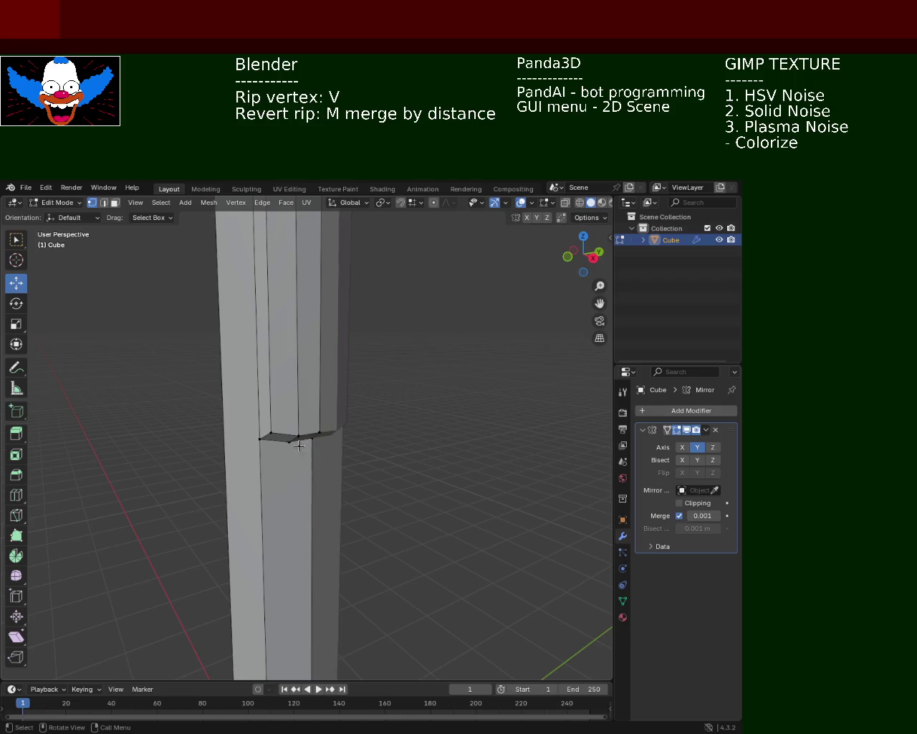
pyautogui.moveTo(333, 378)
pyautogui.mouseDown(button='middle')
pyautogui.moveTo(331, 486)
pyautogui.moveTo(316, 449)
pyautogui.mouseUp(button='middle')
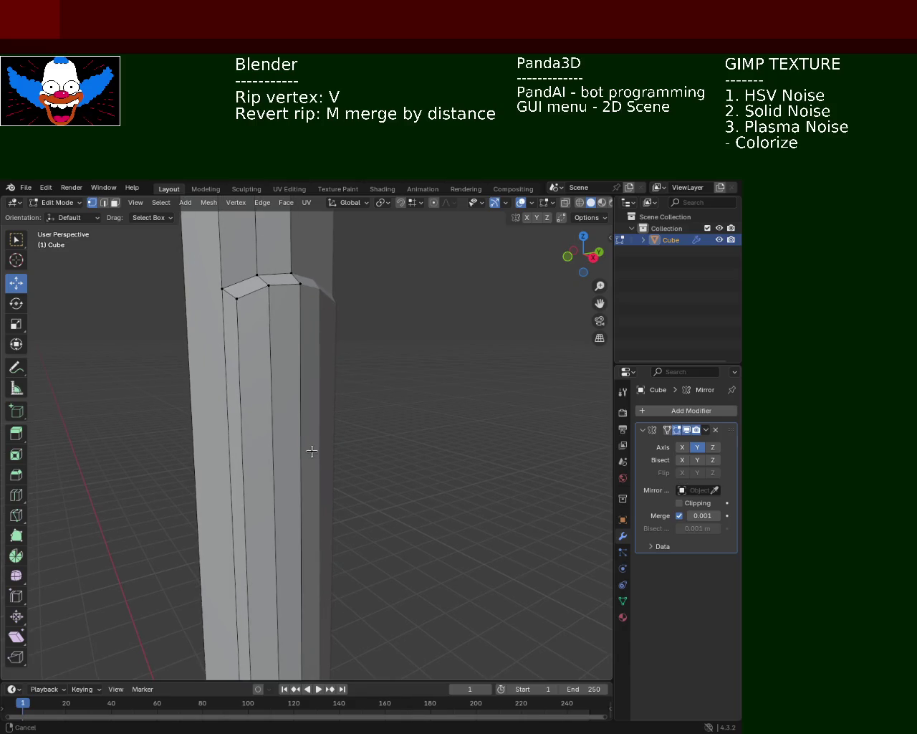
pyautogui.moveTo(312, 450); pyautogui.dragTo(306, 432, button='middle')
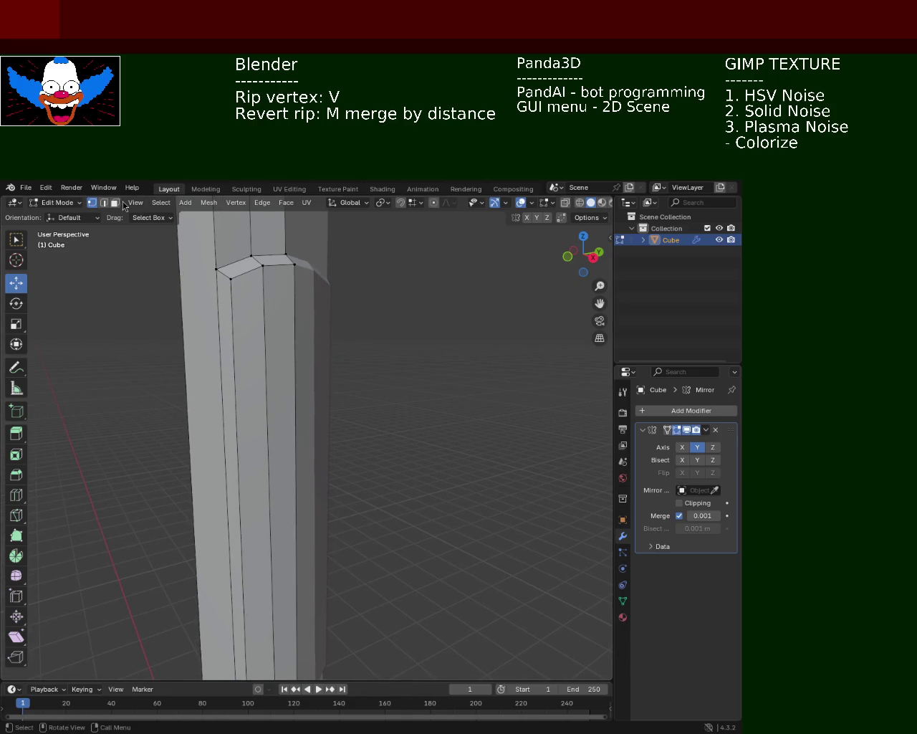
pyautogui.click(306, 367)
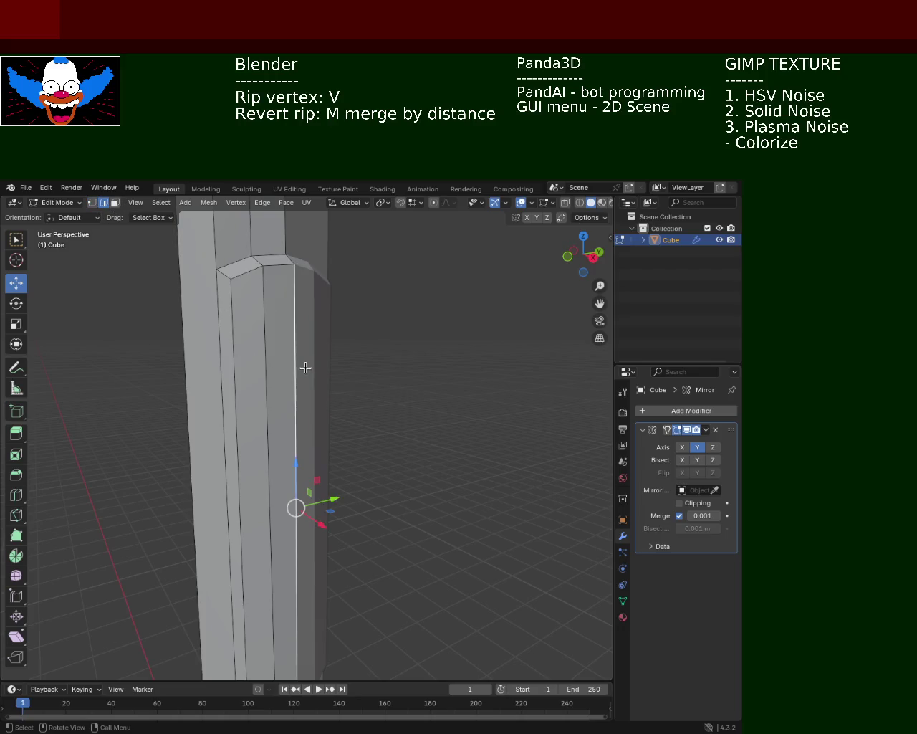
# Dissolve the stray vertical edge and the notch's extra edges.
pyautogui.click(276, 383)
pyautogui.press('x')
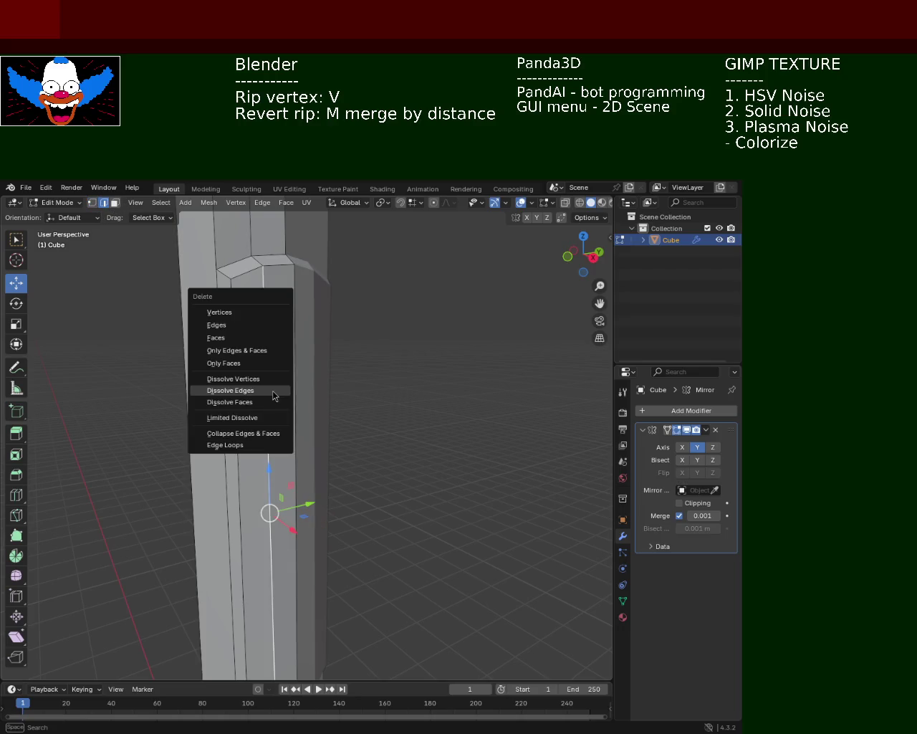
pyautogui.click(275, 391)
pyautogui.moveTo(285, 459)
pyautogui.mouseDown(button='middle')
pyautogui.moveTo(297, 294)
pyautogui.moveTo(307, 380)
pyautogui.moveTo(310, 368)
pyautogui.mouseUp(button='middle')
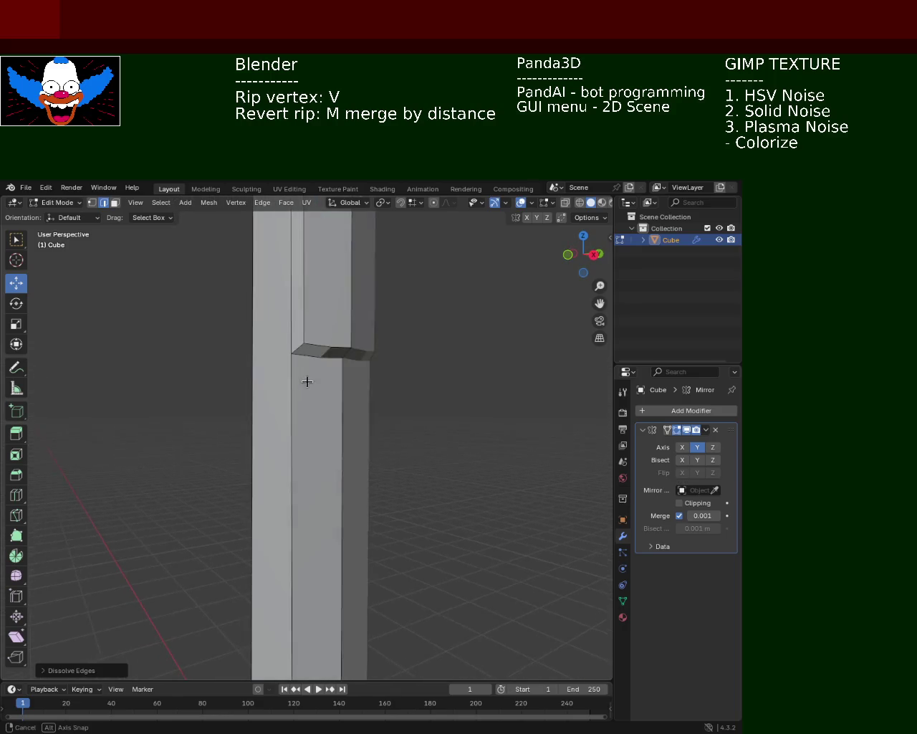
pyautogui.click(303, 381)
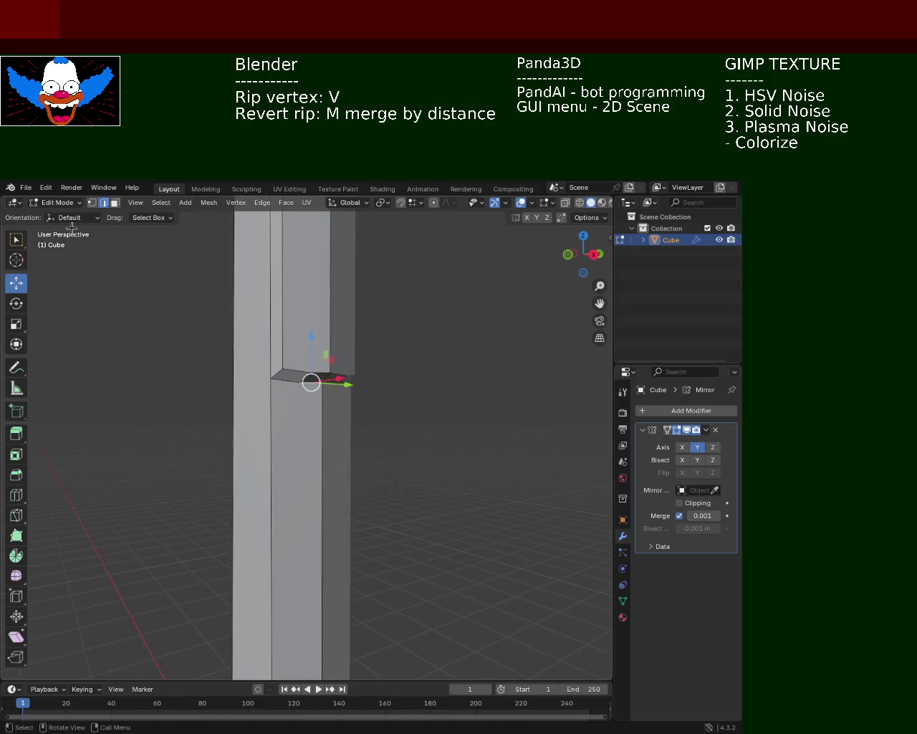
pyautogui.click(91, 203)
pyautogui.keyDown('shift'); pyautogui.click(299, 381); pyautogui.keyUp('shift')
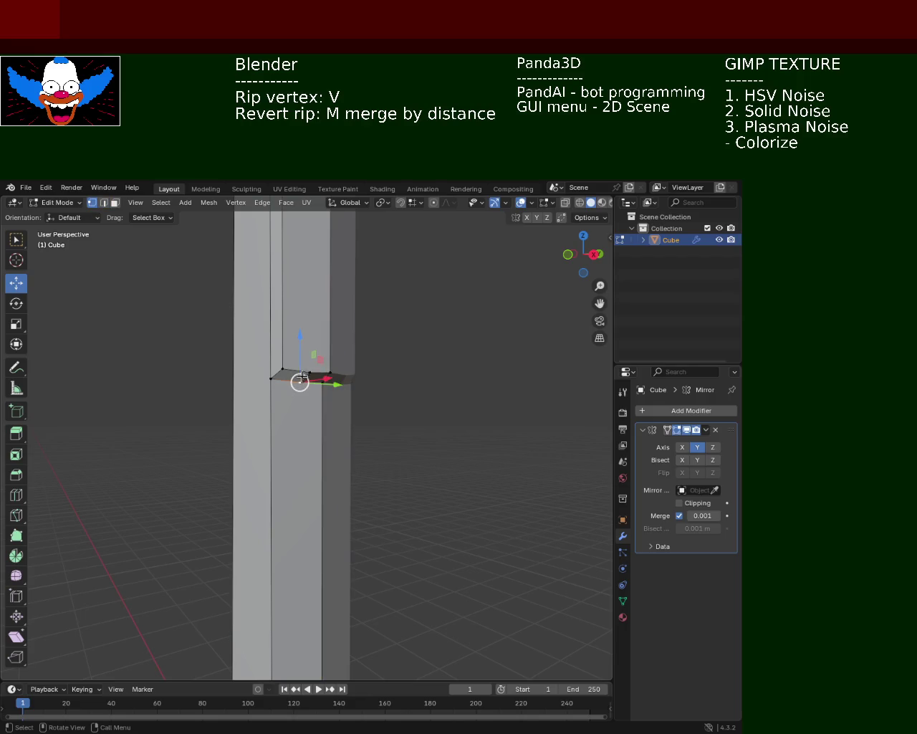
pyautogui.press('x')
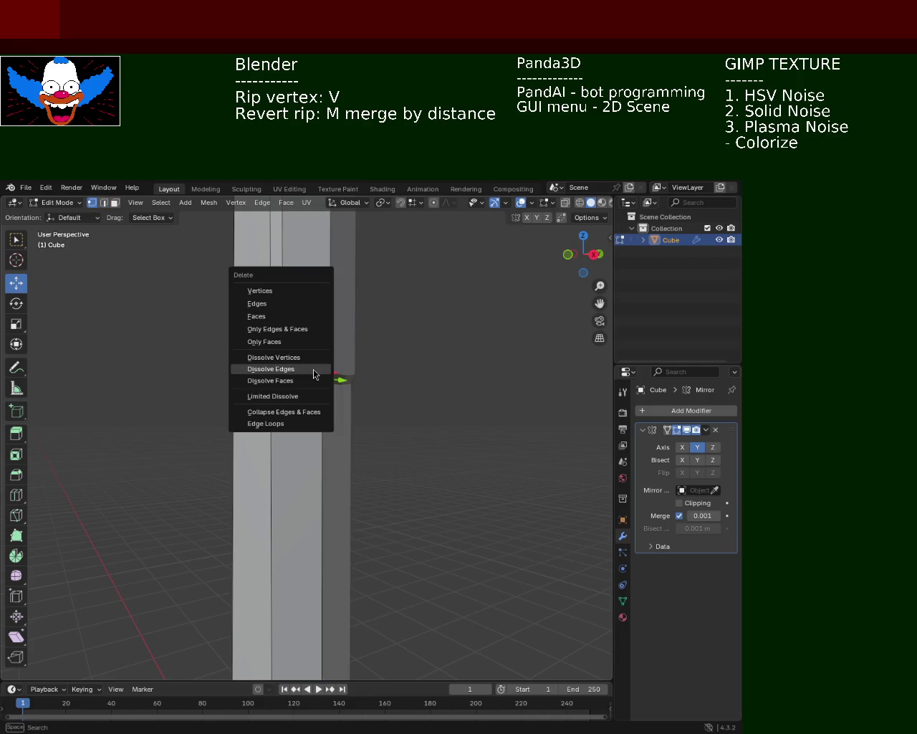
pyautogui.click(314, 374)
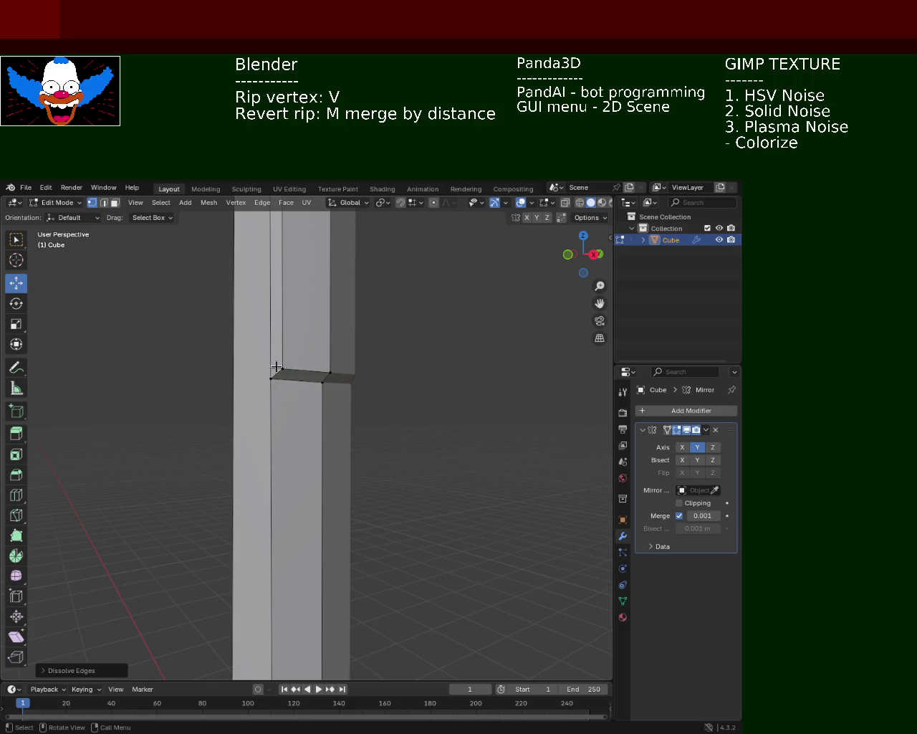
# Raise a step corner vertex slightly and save light_pole_1.blend.
pyautogui.click(277, 367)
pyautogui.moveTo(283, 373); pyautogui.dragTo(416, 396, button='middle')
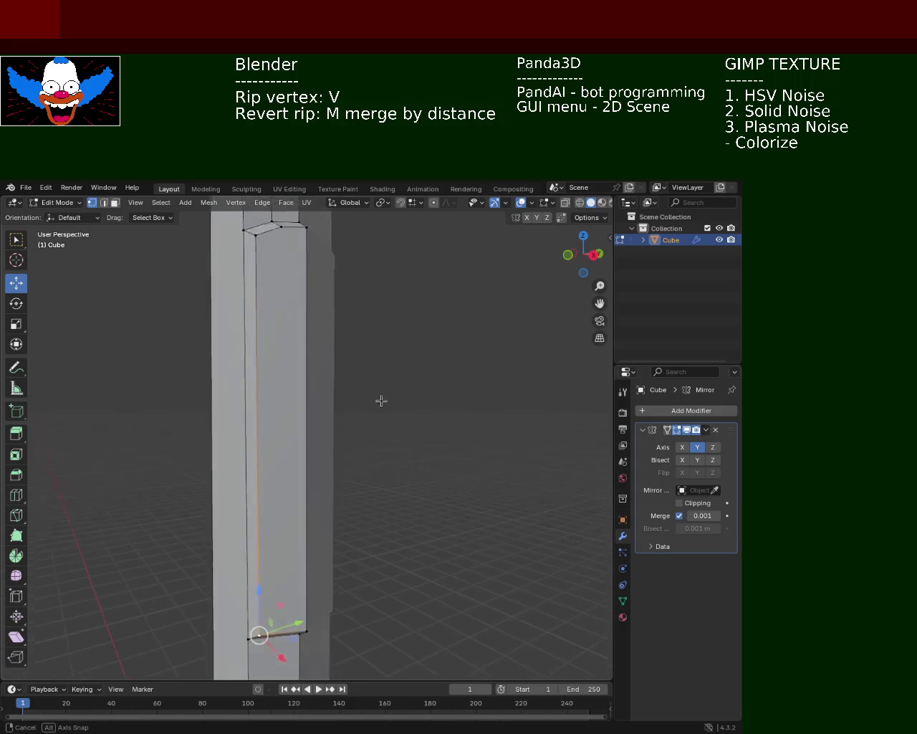
pyautogui.moveTo(348, 384); pyautogui.dragTo(357, 392, button='middle')
pyautogui.click(259, 410)
pyautogui.moveTo(251, 392); pyautogui.dragTo(253, 390)
pyautogui.hotkey('ctrl', 's')
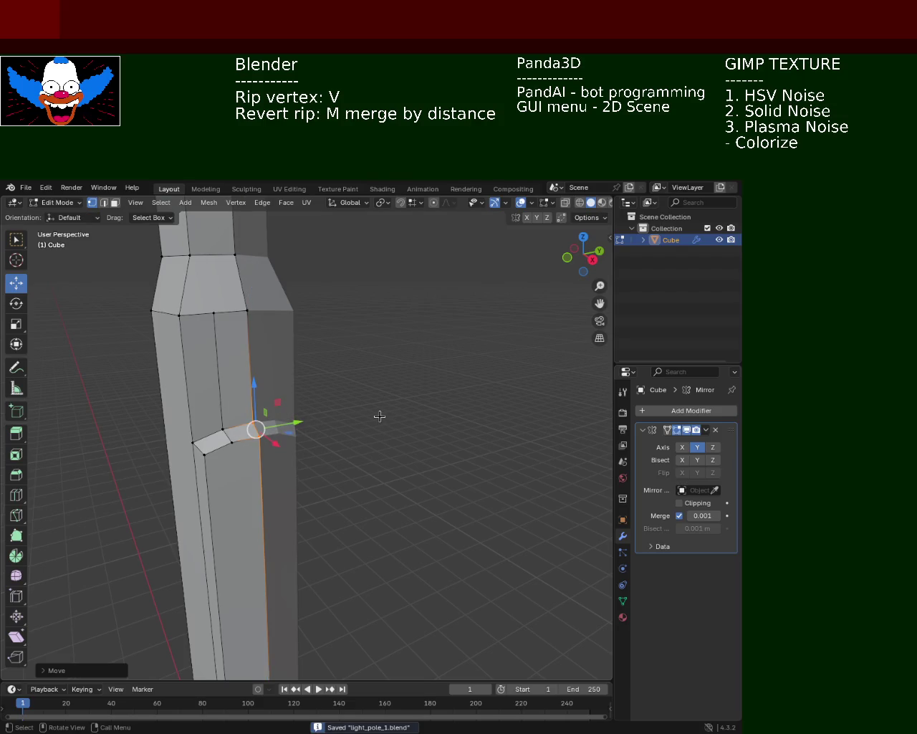
pyautogui.scroll(-5, 313, 456)
pyautogui.moveTo(380, 323)
pyautogui.mouseDown(button='middle')
pyautogui.moveTo(313, 456)
pyautogui.moveTo(375, 459)
pyautogui.moveTo(401, 504)
pyautogui.moveTo(454, 412)
pyautogui.moveTo(423, 407)
pyautogui.moveTo(389, 518)
pyautogui.moveTo(349, 409)
pyautogui.moveTo(372, 346)
pyautogui.mouseUp(button='middle')
pyautogui.scroll(-4, 413, 413)
pyautogui.scroll(2, 435, 348)
pyautogui.scroll(4, 423, 352)
pyautogui.scroll(-3, 356, 451)
pyautogui.moveTo(356, 450)
pyautogui.mouseDown(button='middle')
pyautogui.moveTo(366, 388)
pyautogui.moveTo(369, 404)
pyautogui.moveTo(291, 346)
pyautogui.moveTo(340, 370)
pyautogui.moveTo(371, 366)
pyautogui.moveTo(382, 385)
pyautogui.moveTo(371, 400)
pyautogui.moveTo(364, 364)
pyautogui.mouseUp(button='middle')
pyautogui.scroll(2, 365, 364)
pyautogui.scroll(2, 365, 368)
pyautogui.click(351, 301)
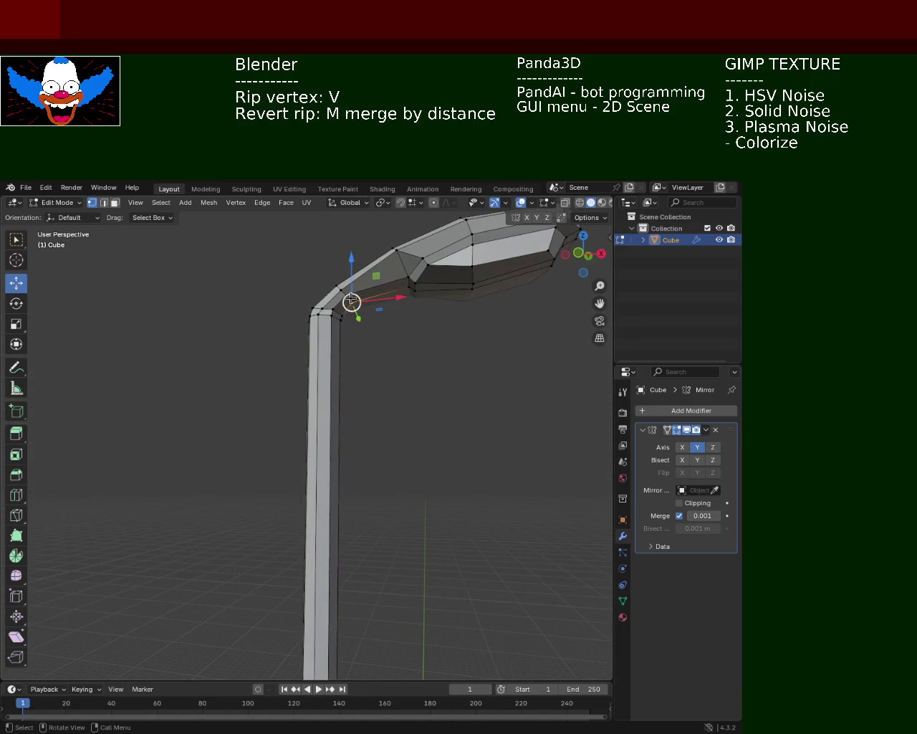
pyautogui.scroll(10, 358, 277)
pyautogui.scroll(-10, 383, 272)
pyautogui.moveTo(387, 334)
pyautogui.mouseDown(button='middle')
pyautogui.moveTo(373, 348)
pyautogui.moveTo(359, 312)
pyautogui.mouseUp(button='middle')
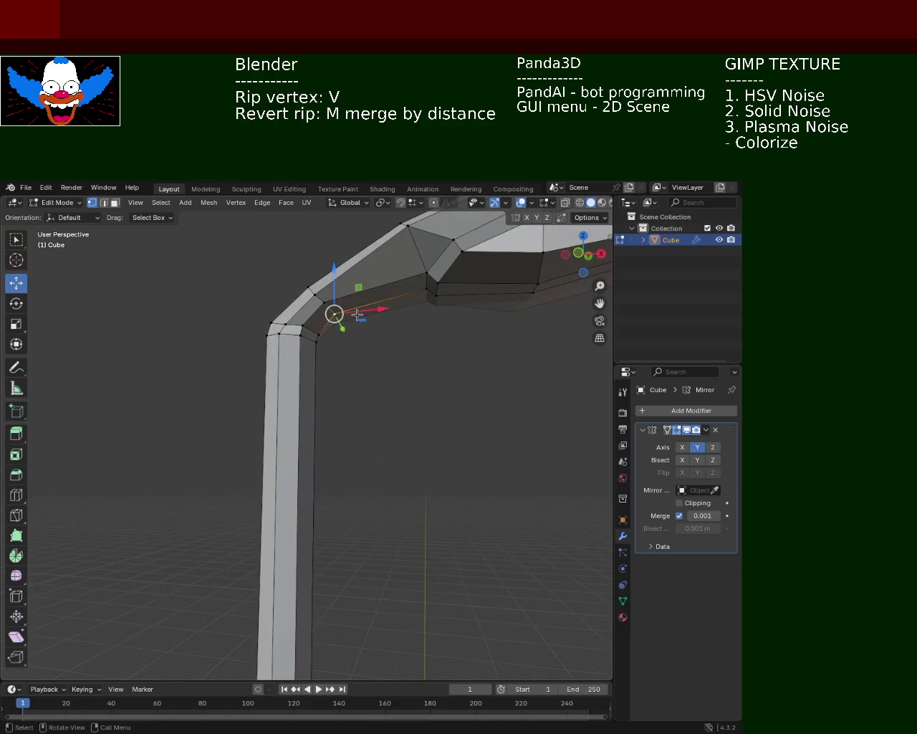
pyautogui.press('v')
pyautogui.press('z')
pyautogui.click(331, 301)
pyautogui.moveTo(339, 283); pyautogui.dragTo(328, 308)
pyautogui.rightClick(337, 292)
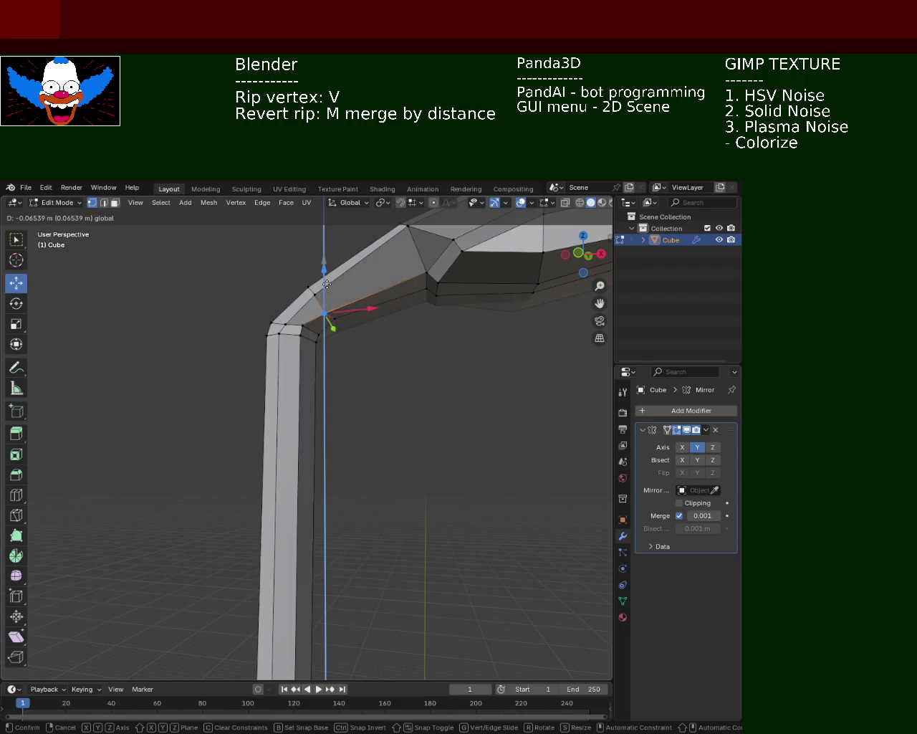
pyautogui.rightClick(327, 308)
pyautogui.moveTo(440, 378)
pyautogui.keyDown('shift'); pyautogui.mouseDown(button='middle')
pyautogui.moveTo(428, 399)
pyautogui.moveTo(380, 332)
pyautogui.moveTo(409, 366)
pyautogui.moveTo(380, 364)
pyautogui.mouseUp(button='middle'); pyautogui.keyUp('shift')
pyautogui.hotkey('ctrl', 's')
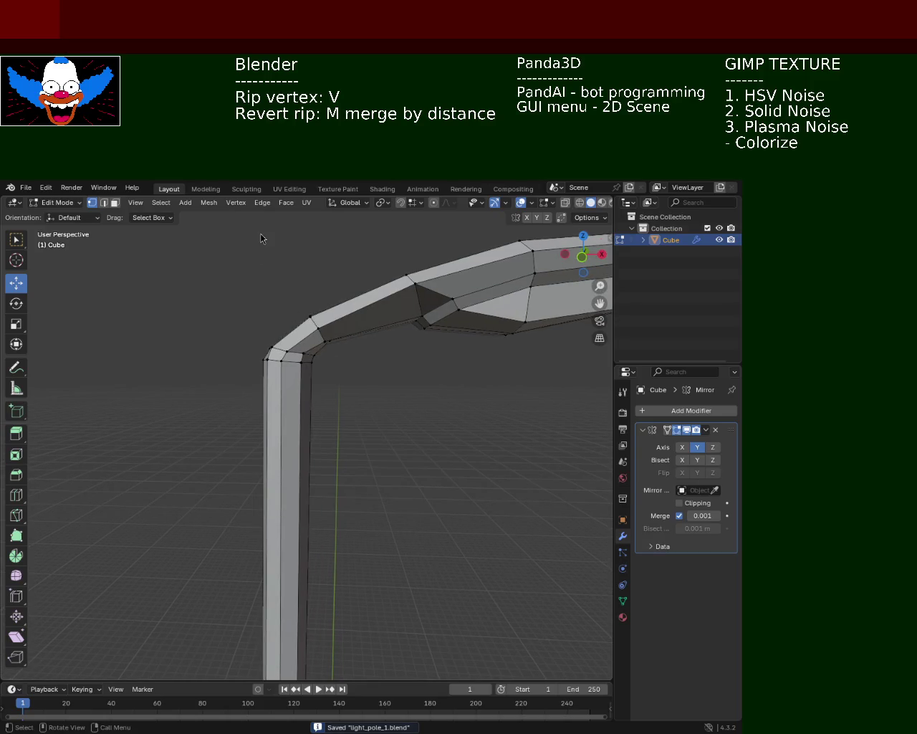
pyautogui.moveTo(359, 350); pyautogui.dragTo(325, 339, button='middle')
pyautogui.click(273, 306)
# Move the arm's tip vertex along Z, then X, then upward along Z.
pyautogui.press('g')
pyautogui.press('z')
pyautogui.click(275, 308)
pyautogui.press('g')
pyautogui.press('x')
pyautogui.click(264, 304)
pyautogui.press('g')
pyautogui.press('z')
pyautogui.click(267, 263)
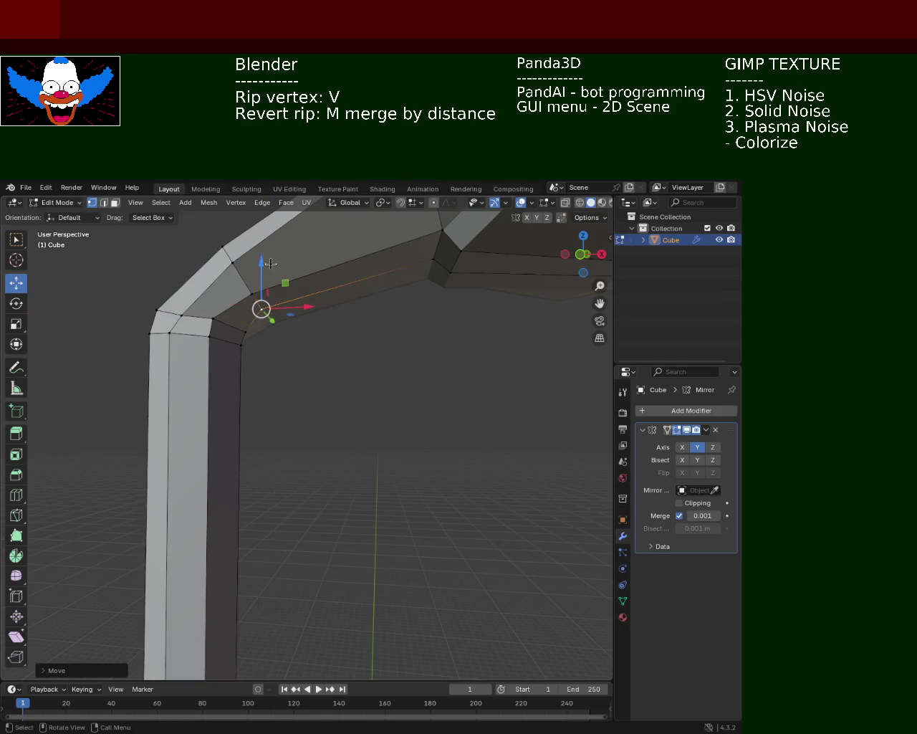
# Lower one inner-bend vertex along Z, then raise another and shift it along X.
pyautogui.click(224, 304)
pyautogui.press('g')
pyautogui.press('z')
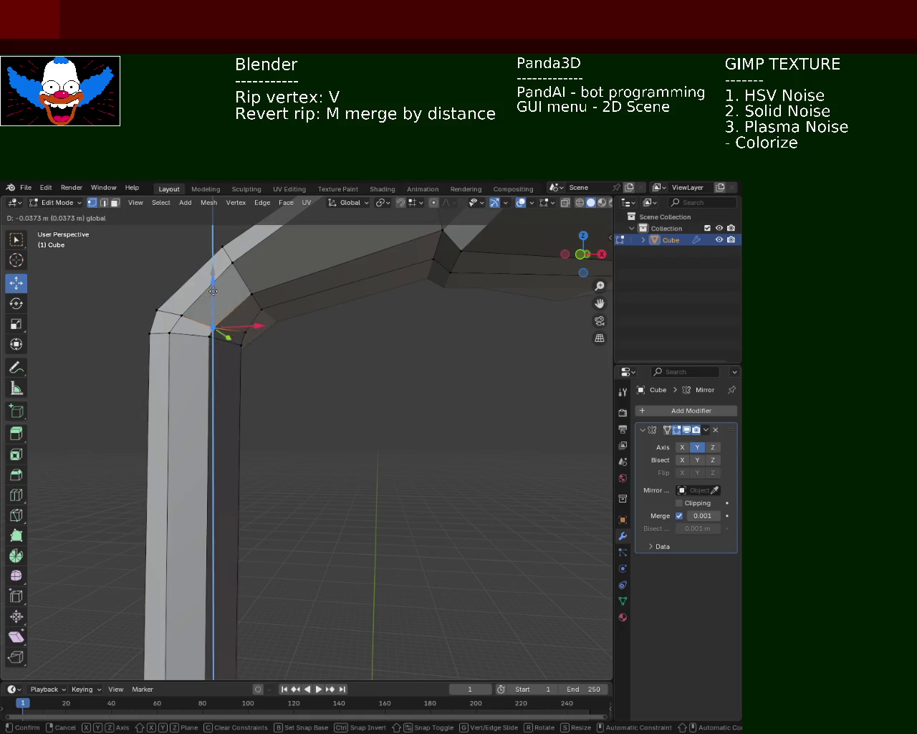
pyautogui.click(268, 337)
pyautogui.click(241, 344)
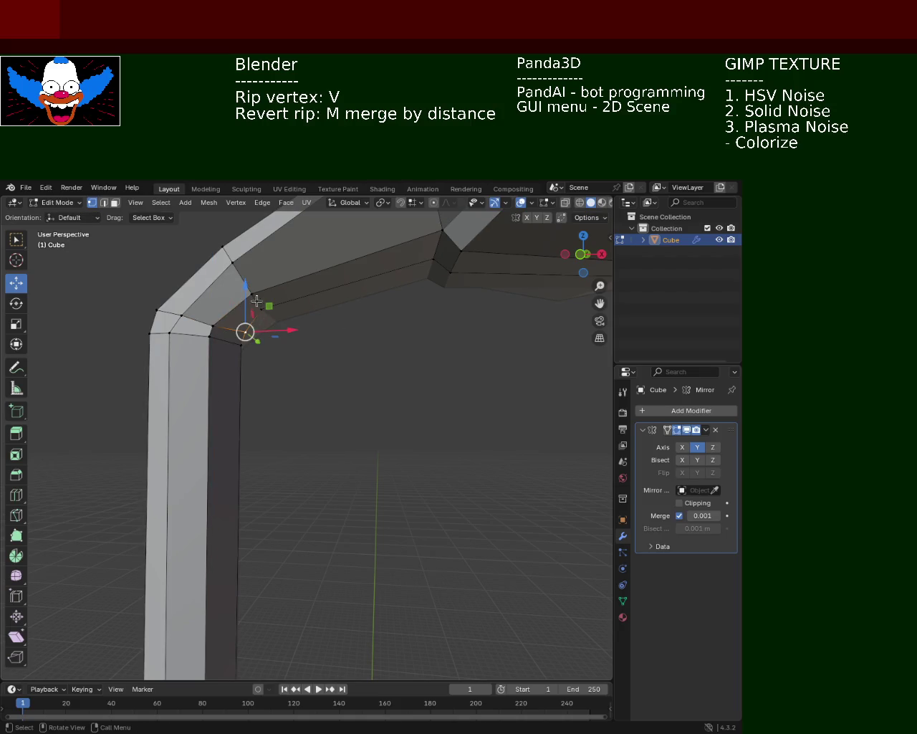
pyautogui.press('g')
pyautogui.press('z')
pyautogui.click(253, 310)
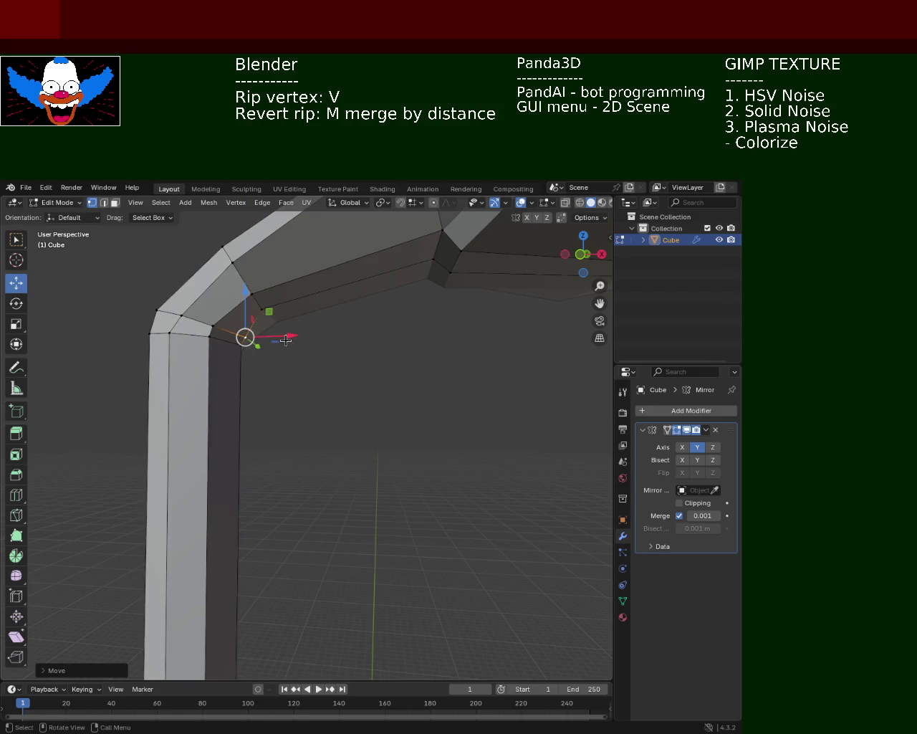
pyautogui.press('g')
pyautogui.press('x')
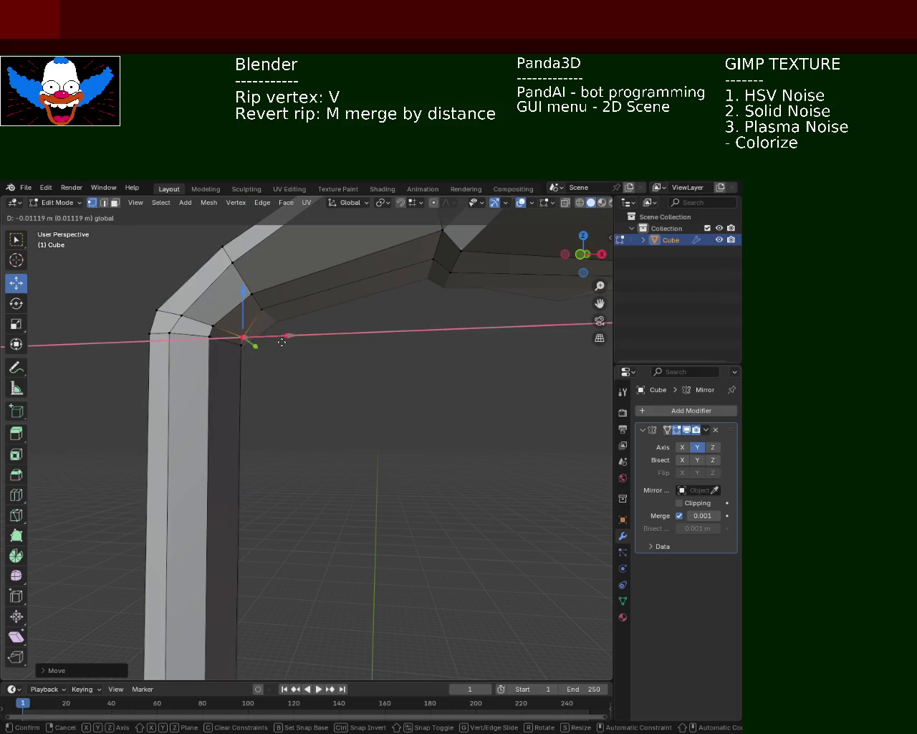
pyautogui.click(308, 349)
pyautogui.moveTo(331, 356)
pyautogui.mouseDown(button='middle')
pyautogui.moveTo(312, 302)
pyautogui.moveTo(344, 313)
pyautogui.moveTo(317, 313)
pyautogui.moveTo(264, 362)
pyautogui.moveTo(258, 340)
pyautogui.moveTo(199, 339)
pyautogui.mouseUp(button='middle')
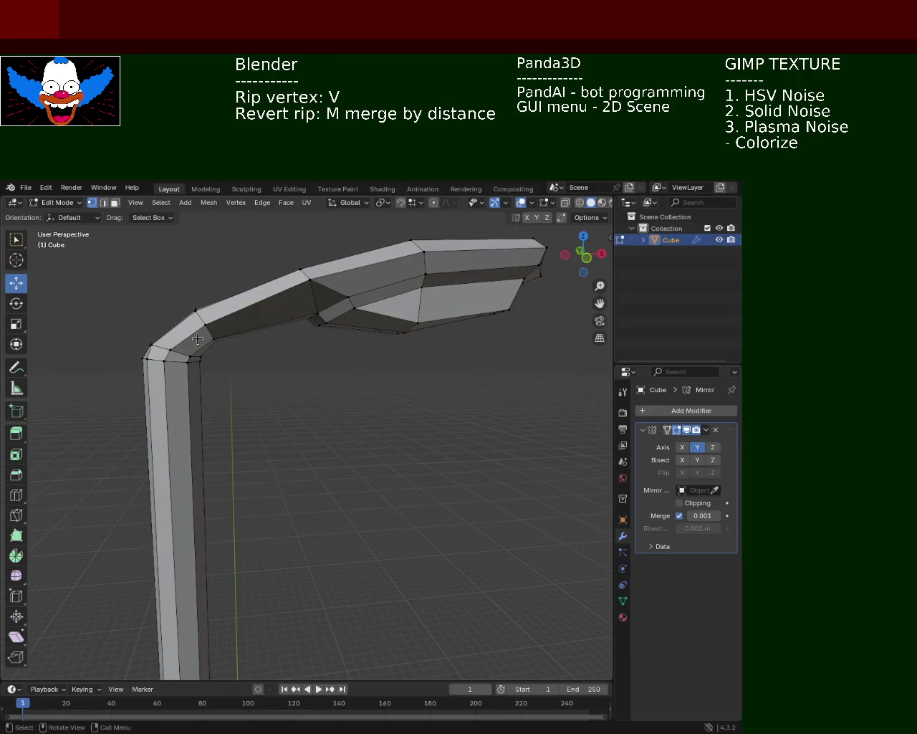
pyautogui.scroll(-5, 375, 338)
# Rip a vertex under the lamp head and move it along the X axis.
pyautogui.moveTo(358, 427); pyautogui.dragTo(317, 428, button='middle')
pyautogui.moveTo(192, 418)
pyautogui.mouseDown(button='middle')
pyautogui.moveTo(320, 380)
pyautogui.moveTo(342, 395)
pyautogui.moveTo(354, 336)
pyautogui.mouseUp(button='middle')
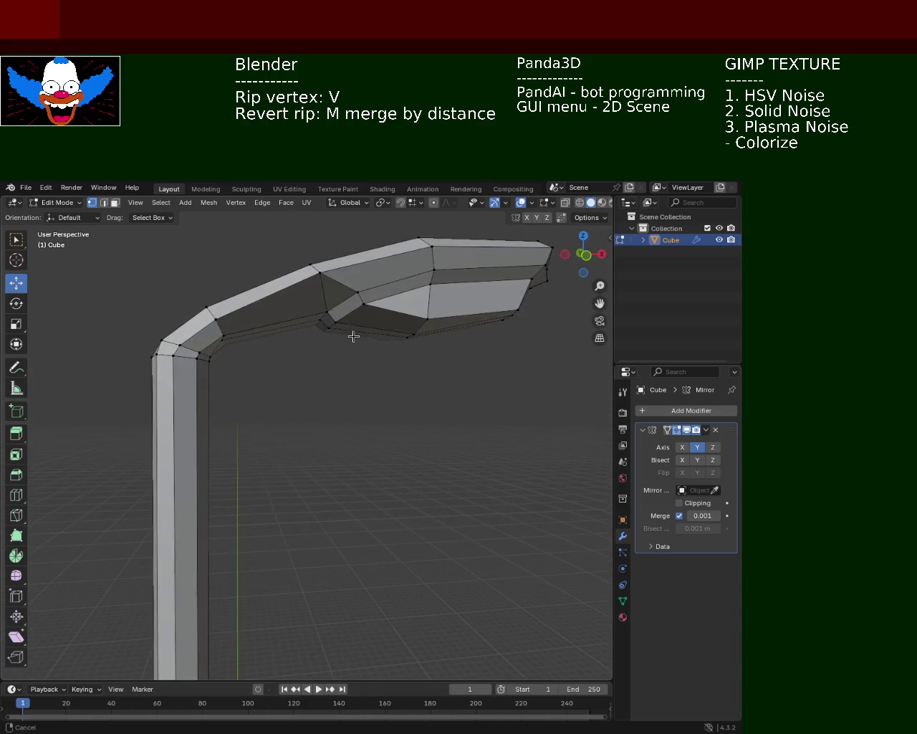
pyautogui.moveTo(266, 346); pyautogui.dragTo(265, 359, button='middle')
pyautogui.click(214, 411)
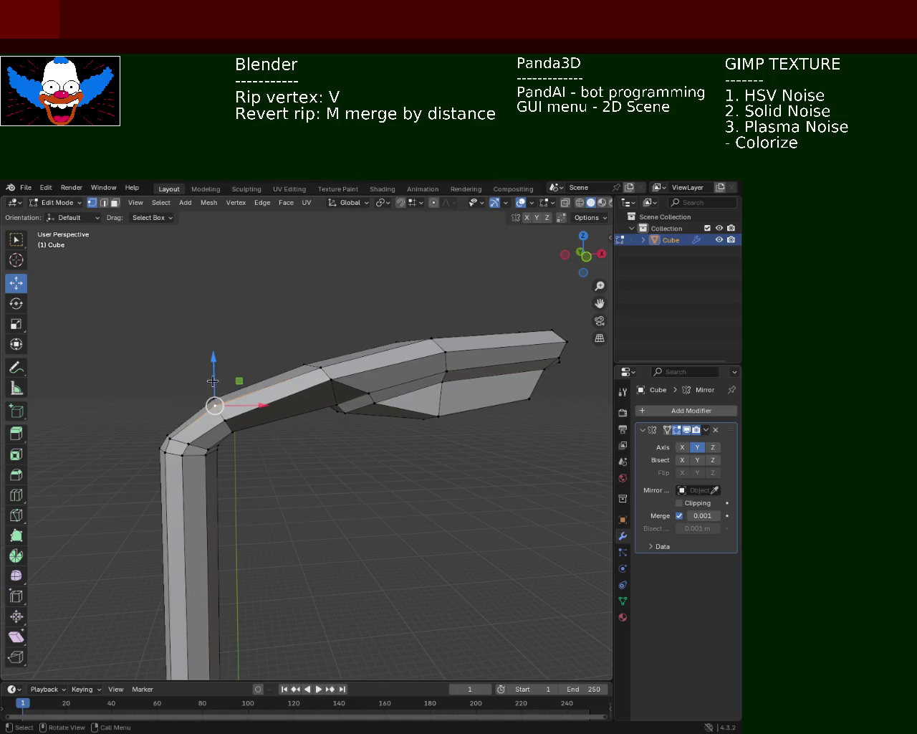
pyautogui.moveTo(213, 410)
pyautogui.mouseDown(button='middle')
pyautogui.moveTo(320, 378)
pyautogui.moveTo(283, 392)
pyautogui.mouseUp(button='middle')
pyautogui.click(151, 390)
pyautogui.press('v')
pyautogui.press('x')
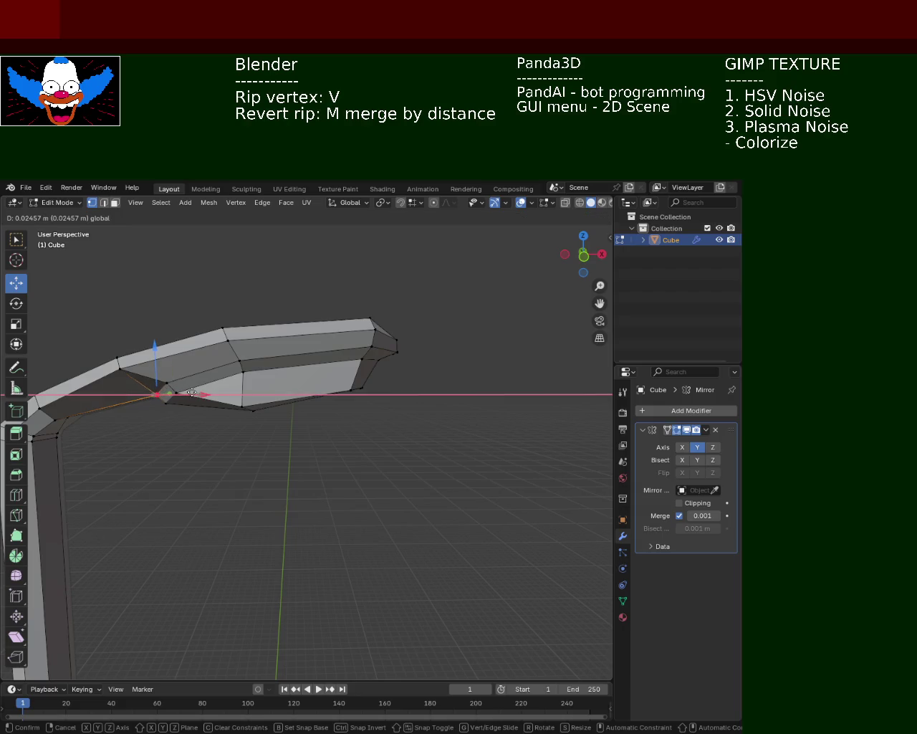
pyautogui.click(191, 392)
pyautogui.click(411, 387)
# Rip the lamp head's tip and front vertices and move them vertically along Z.
pyautogui.click(365, 359)
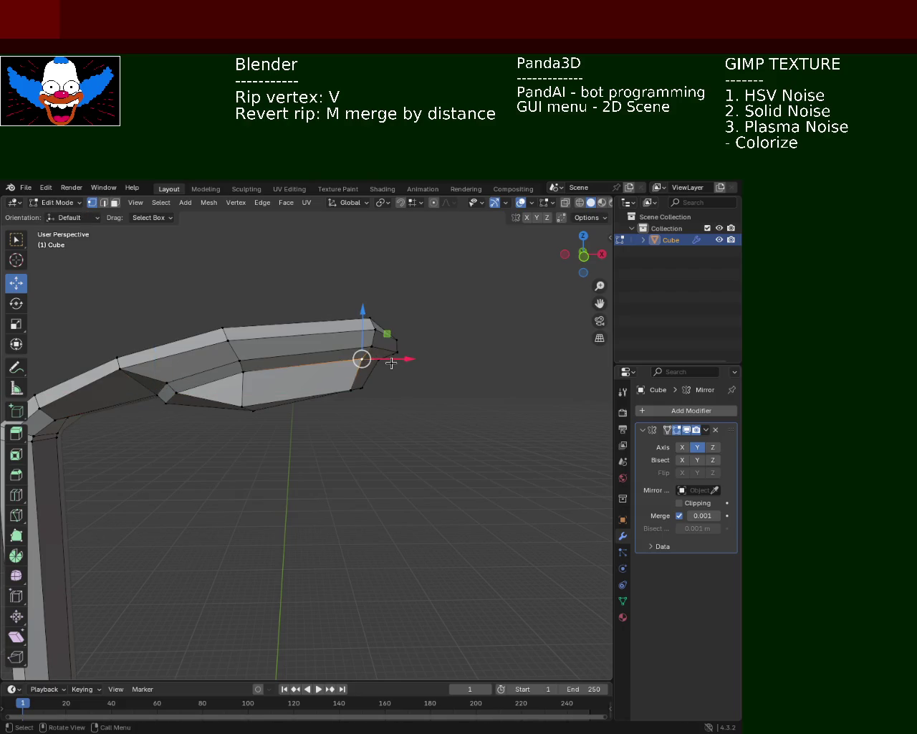
pyautogui.press('v')
pyautogui.press('z')
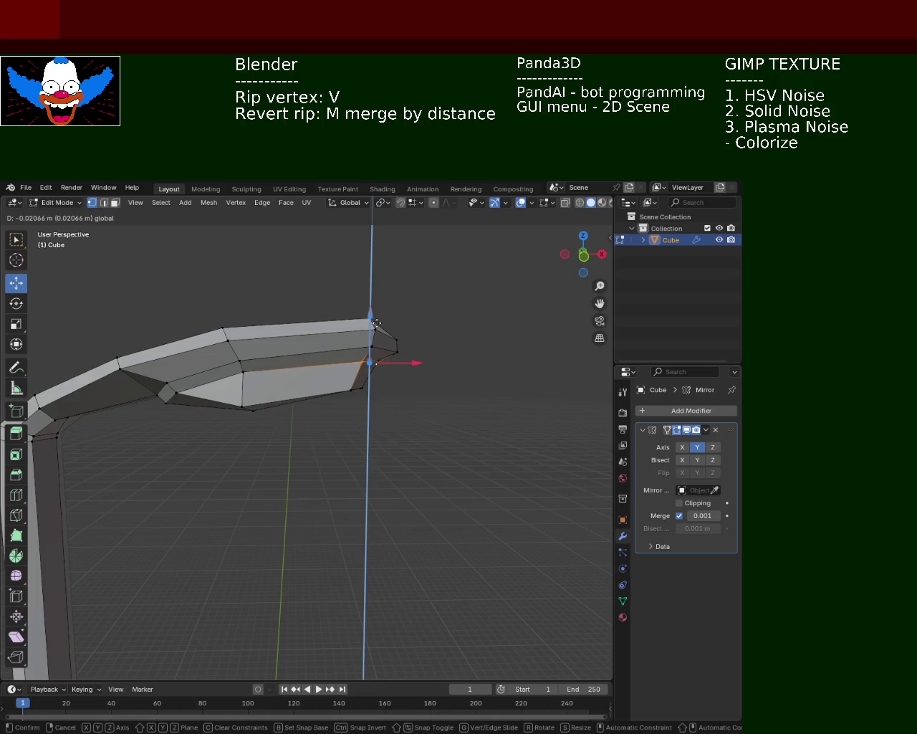
pyautogui.click(423, 365)
pyautogui.click(440, 373)
pyautogui.moveTo(411, 380); pyautogui.dragTo(337, 348, button='middle')
pyautogui.click(328, 342)
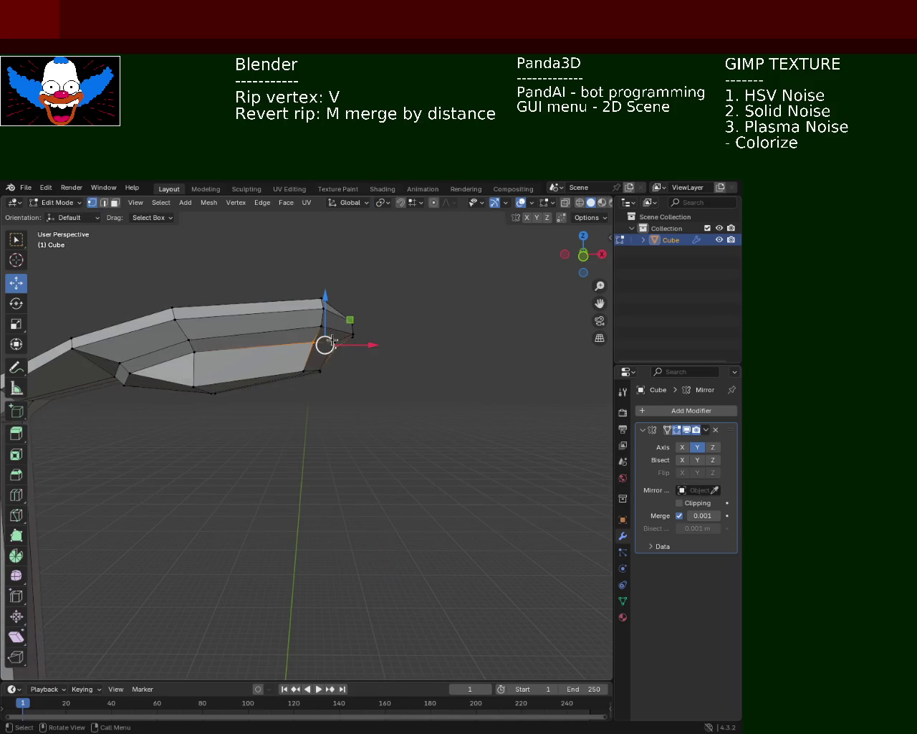
pyautogui.press('v')
pyautogui.press('z')
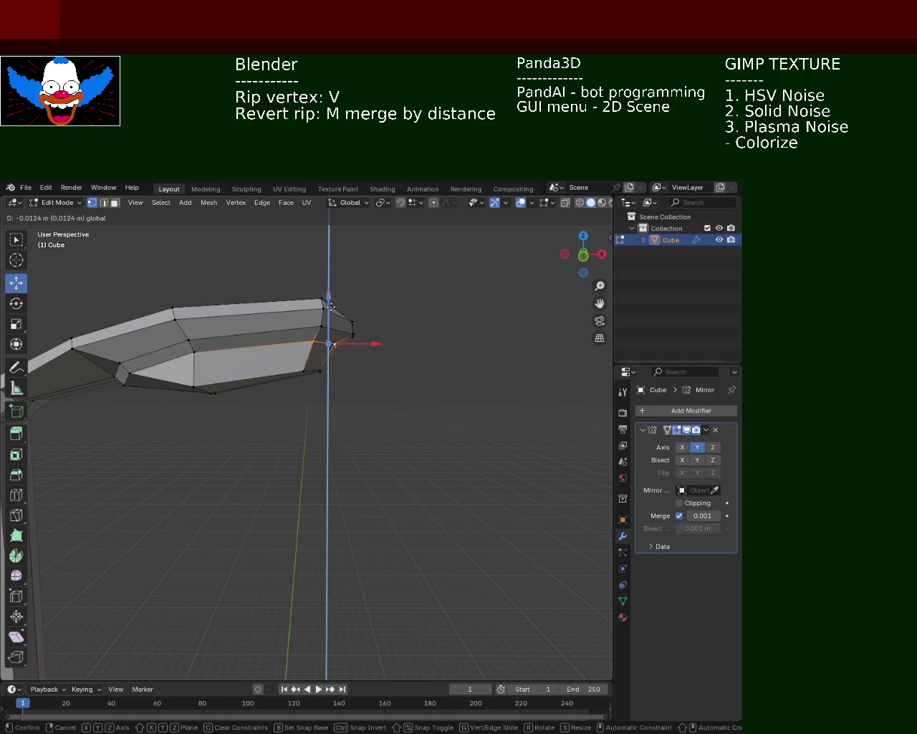
pyautogui.click(331, 306)
pyautogui.click(399, 362)
# Rip an underside vertex along X, then undo that last rip.
pyautogui.moveTo(381, 354)
pyautogui.mouseDown(button='middle')
pyautogui.moveTo(342, 406)
pyautogui.moveTo(342, 387)
pyautogui.mouseUp(button='middle')
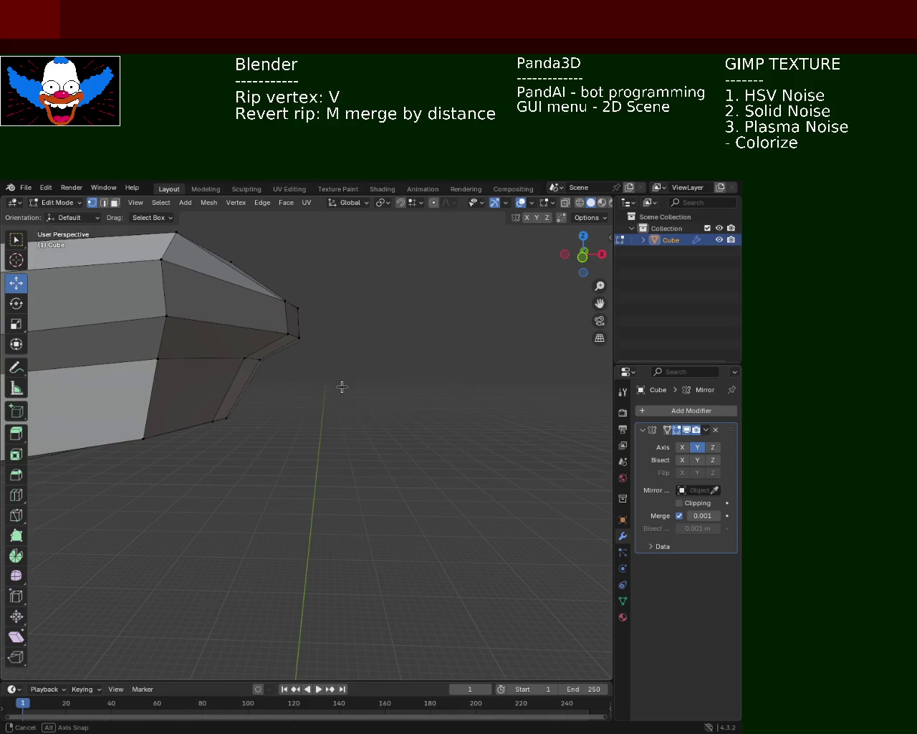
pyautogui.click(258, 359)
pyautogui.press('v')
pyautogui.press('x')
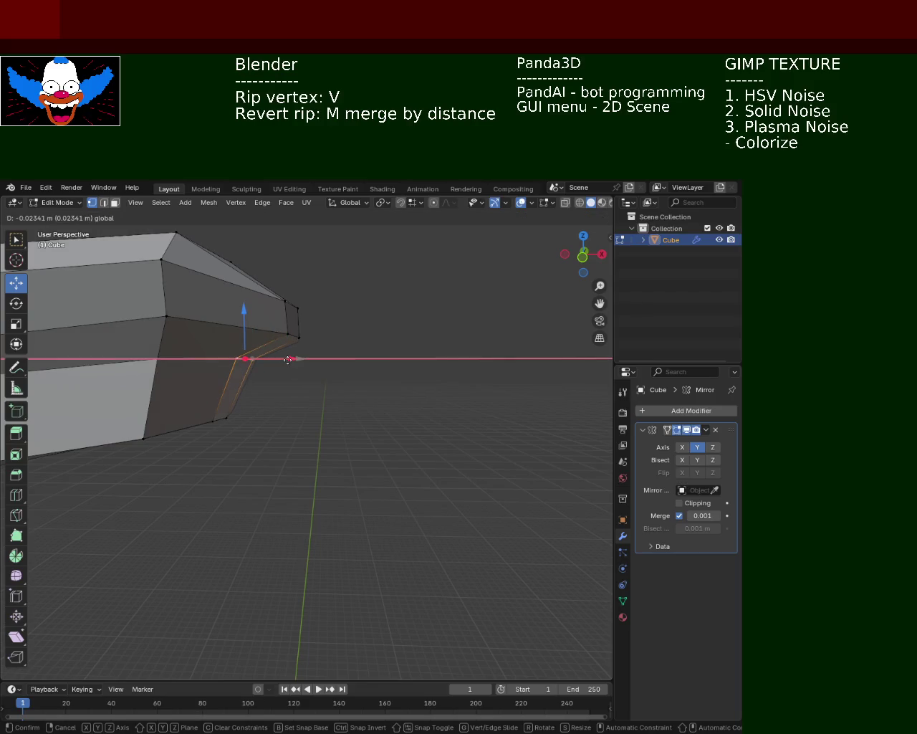
pyautogui.click(287, 360)
pyautogui.moveTo(367, 322); pyautogui.dragTo(308, 404, button='middle')
pyautogui.hotkey('ctrl', 'z')
pyautogui.hotkey('ctrl', 'z')
pyautogui.hotkey('ctrl', 'z')
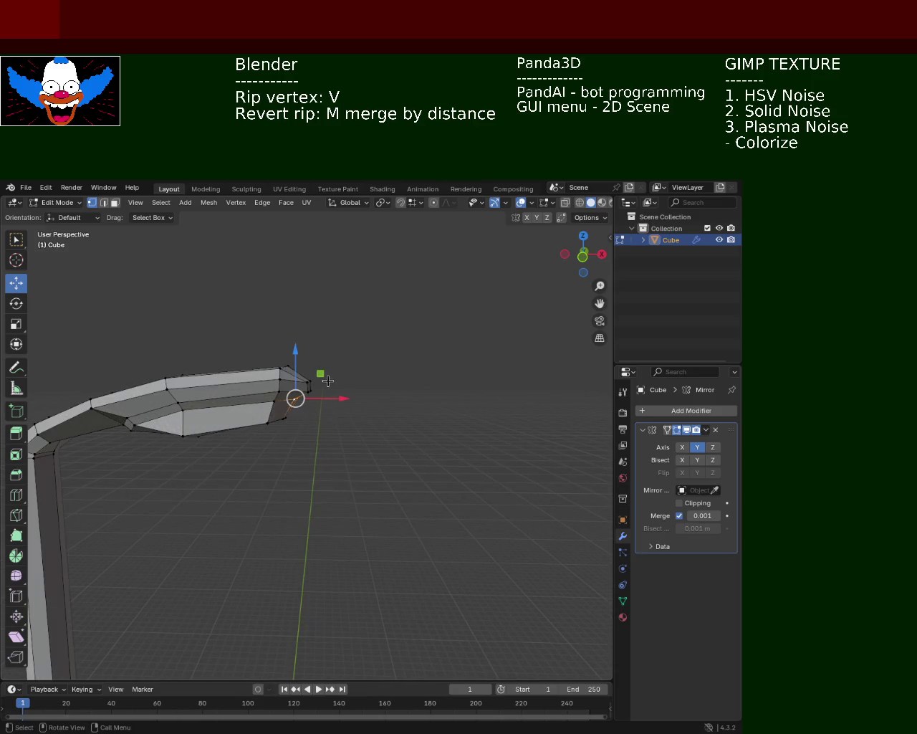
pyautogui.scroll(2, 339, 377)
# Rip a corner vertex of the lamp head and move it to a new spot.
pyautogui.click(240, 392)
pyautogui.moveTo(245, 382)
pyautogui.mouseDown(button='middle')
pyautogui.moveTo(203, 403)
pyautogui.moveTo(379, 391)
pyautogui.moveTo(214, 405)
pyautogui.moveTo(366, 420)
pyautogui.mouseUp(button='middle')
pyautogui.moveTo(458, 470)
pyautogui.keyDown('ctrl'); pyautogui.mouseDown(button='middle')
pyautogui.moveTo(345, 381)
pyautogui.moveTo(417, 389)
pyautogui.moveTo(389, 383)
pyautogui.moveTo(396, 389)
pyautogui.moveTo(347, 392)
pyautogui.moveTo(348, 345)
pyautogui.mouseUp(button='middle'); pyautogui.keyUp('ctrl')
pyautogui.click(355, 392)
pyautogui.press('v')
pyautogui.click(423, 352)
pyautogui.moveTo(437, 326)
pyautogui.mouseDown(button='middle')
pyautogui.moveTo(473, 455)
pyautogui.moveTo(466, 364)
pyautogui.moveTo(346, 388)
pyautogui.moveTo(297, 348)
pyautogui.mouseUp(button='middle')
# Subdivide the lamp head's top edge via the right-click menu, adding a midpoint vertex.
pyautogui.click(265, 350)
pyautogui.keyDown('shift'); pyautogui.click(405, 358); pyautogui.keyUp('shift')
pyautogui.rightClick(405, 358)
pyautogui.click(341, 356)
pyautogui.click(270, 427)
pyautogui.click(396, 424)
pyautogui.click(327, 426)
pyautogui.click(333, 353)
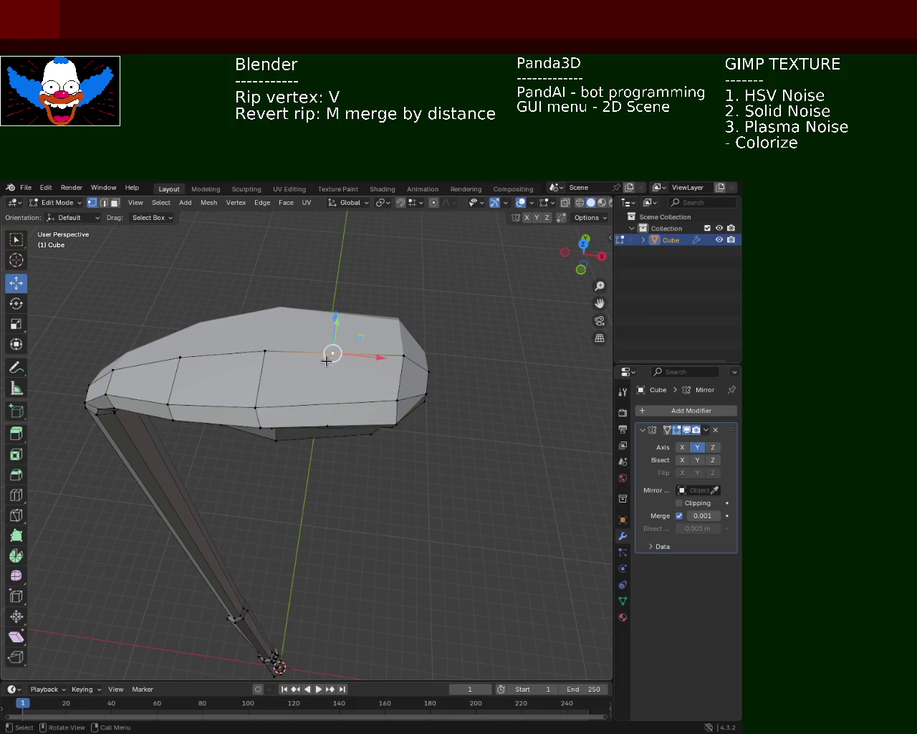
# Subdivide the lamp head's underside edge between its two end vertices.
pyautogui.moveTo(332, 423); pyautogui.dragTo(293, 405, button='middle')
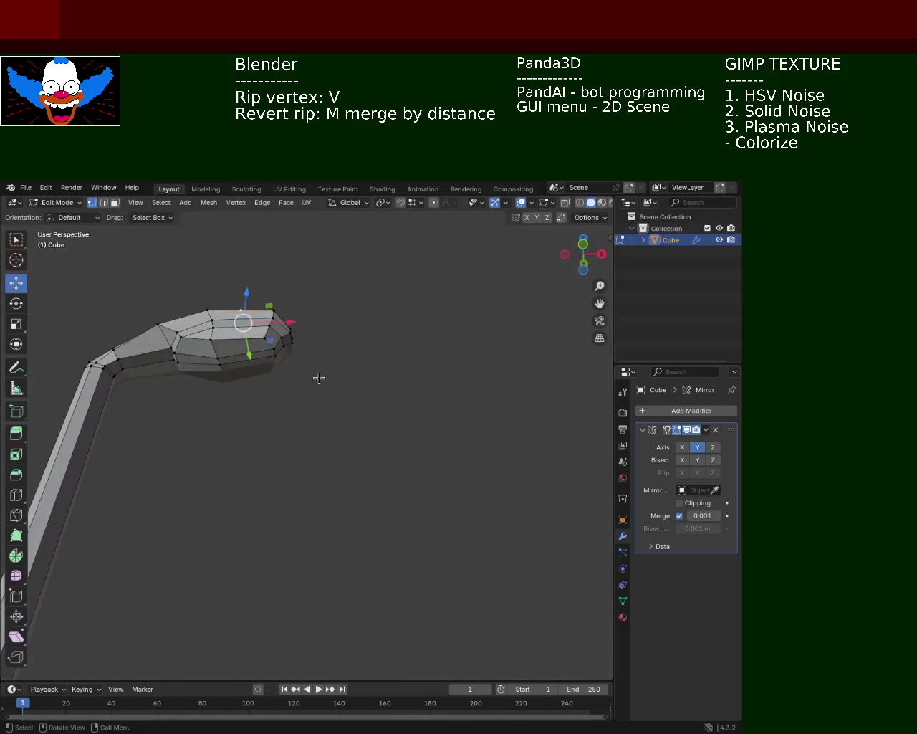
pyautogui.scroll(6, 301, 360)
pyautogui.click(203, 321)
pyautogui.keyDown('shift'); pyautogui.click(450, 283); pyautogui.keyUp('shift')
pyautogui.rightClick(362, 302)
pyautogui.click(362, 302)
pyautogui.keyDown('shift'); pyautogui.scroll(5, 351, 310); pyautogui.keyUp('shift')
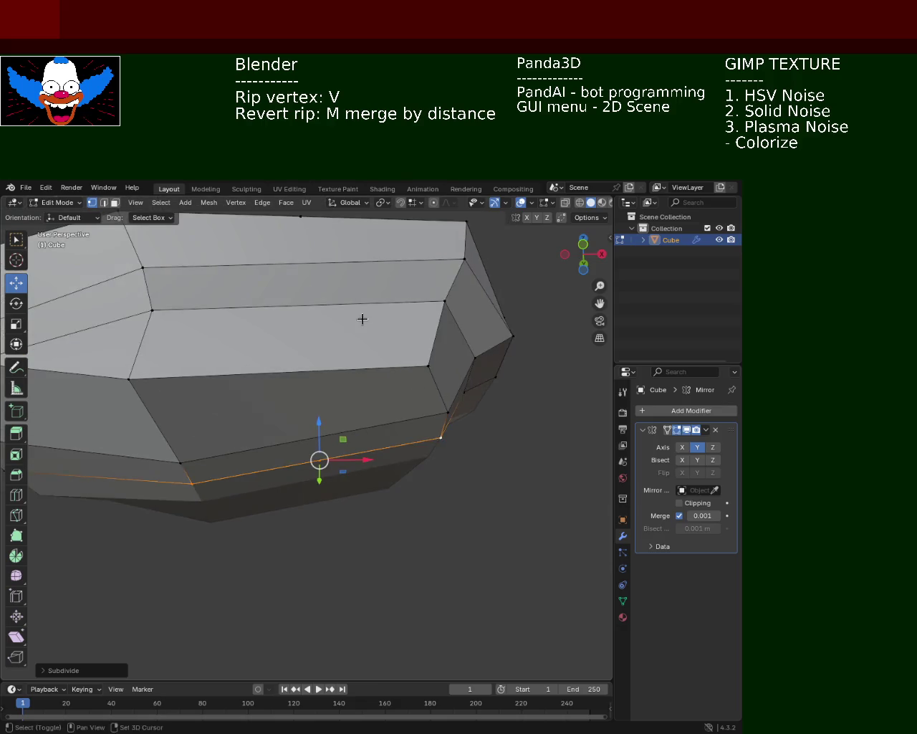
# Push the new lamp-head vertices outward along X and Y with the gizmo arrows.
pyautogui.moveTo(322, 464)
pyautogui.mouseDown(button='middle')
pyautogui.moveTo(317, 262)
pyautogui.moveTo(323, 409)
pyautogui.moveTo(304, 637)
pyautogui.moveTo(347, 507)
pyautogui.moveTo(360, 519)
pyautogui.mouseUp(button='middle')
pyautogui.keyDown('shift'); pyautogui.click(347, 506); pyautogui.keyUp('shift')
pyautogui.keyDown('shift'); pyautogui.scroll(2, 357, 394); pyautogui.keyUp('shift')
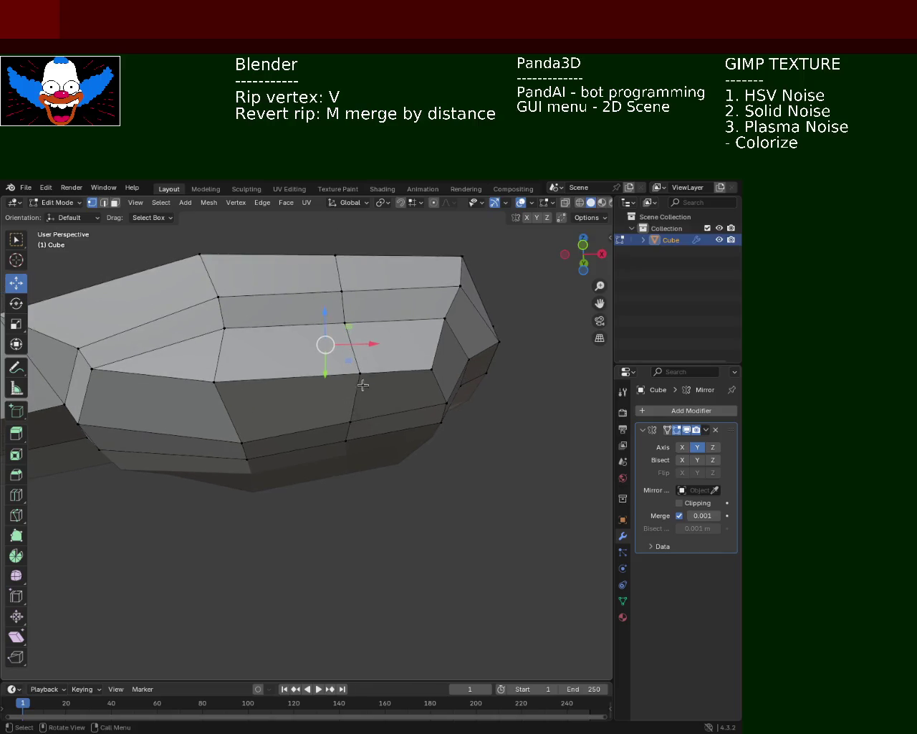
pyautogui.moveTo(398, 373); pyautogui.dragTo(380, 376)
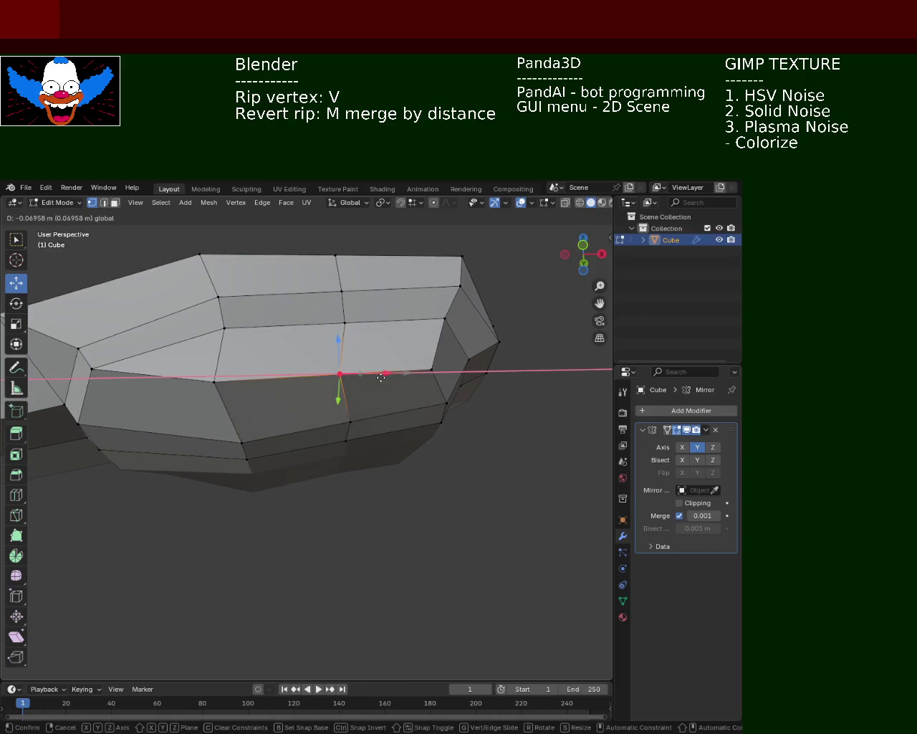
pyautogui.click(363, 316)
pyautogui.moveTo(367, 396); pyautogui.dragTo(300, 484, button='middle')
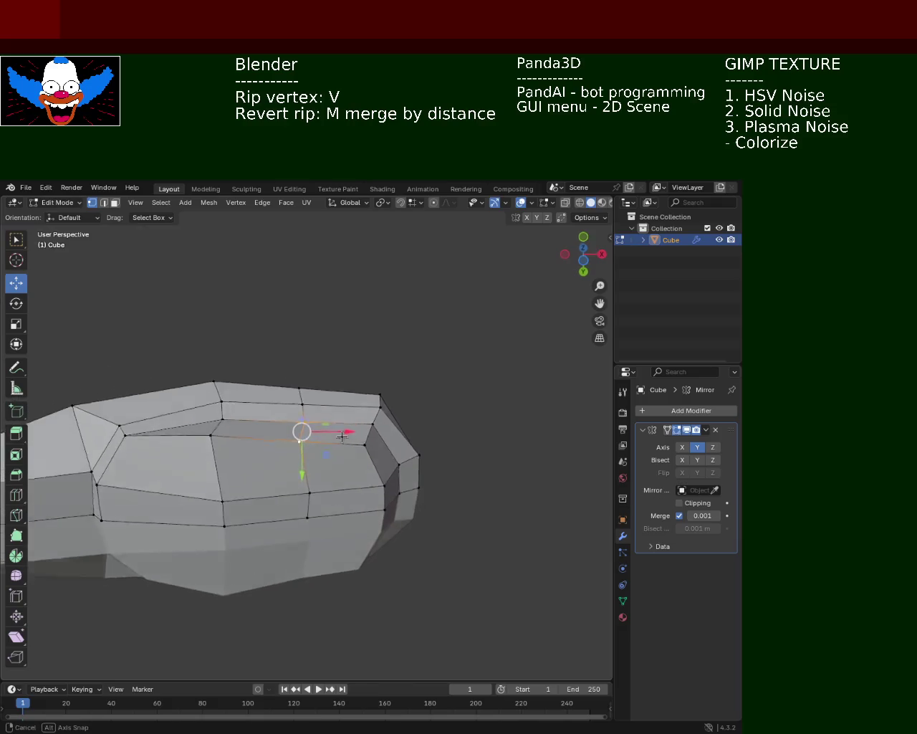
pyautogui.moveTo(302, 498)
pyautogui.mouseDown()
pyautogui.moveTo(300, 430)
pyautogui.moveTo(307, 467)
pyautogui.moveTo(301, 432)
pyautogui.moveTo(345, 460)
pyautogui.mouseUp()
pyautogui.click(300, 433)
pyautogui.click(295, 459)
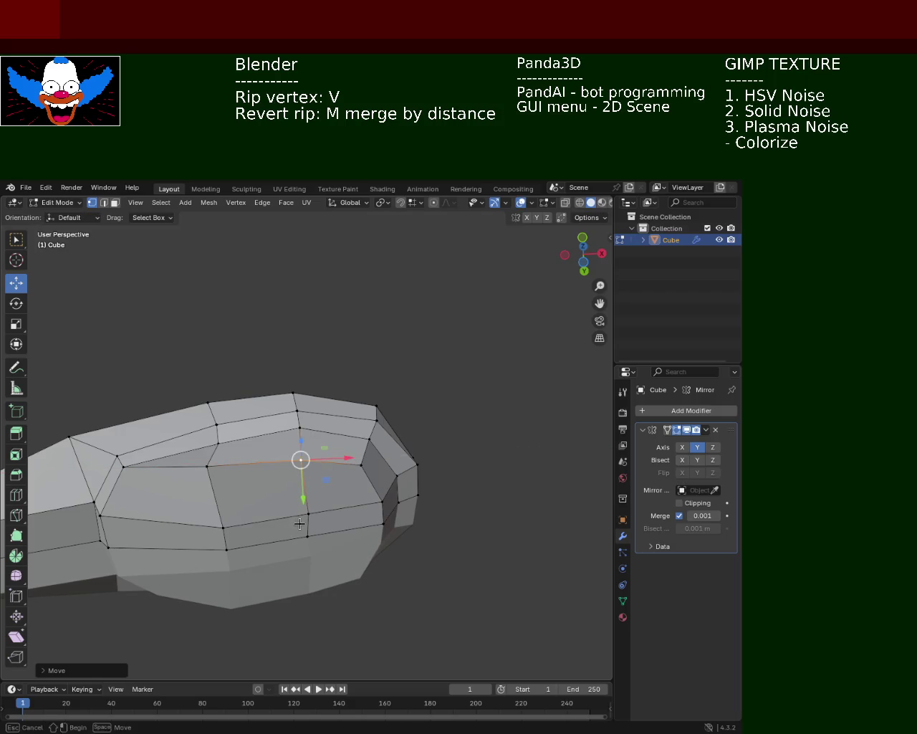
pyautogui.click(309, 514)
pyautogui.moveTo(341, 536); pyautogui.dragTo(350, 536)
# Move a top lamp-head vertex along Y and save light_pole_1.blend.
pyautogui.moveTo(284, 488)
pyautogui.mouseDown(button='middle')
pyautogui.moveTo(209, 592)
pyautogui.moveTo(364, 521)
pyautogui.moveTo(340, 481)
pyautogui.moveTo(315, 512)
pyautogui.moveTo(317, 547)
pyautogui.moveTo(304, 557)
pyautogui.moveTo(374, 503)
pyautogui.mouseUp(button='middle')
pyautogui.click(314, 512)
pyautogui.press('g')
pyautogui.press('y')
pyautogui.click(309, 536)
pyautogui.hotkey('ctrl', 's')
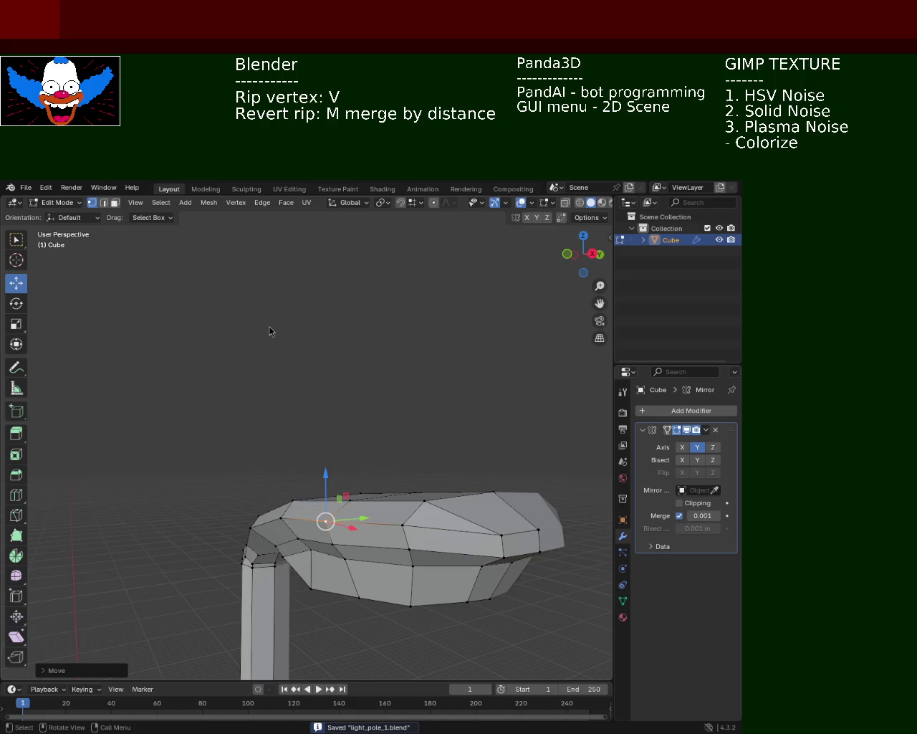
pyautogui.moveTo(471, 355)
pyautogui.mouseDown(button='middle')
pyautogui.moveTo(472, 397)
pyautogui.moveTo(364, 354)
pyautogui.mouseUp(button='middle')
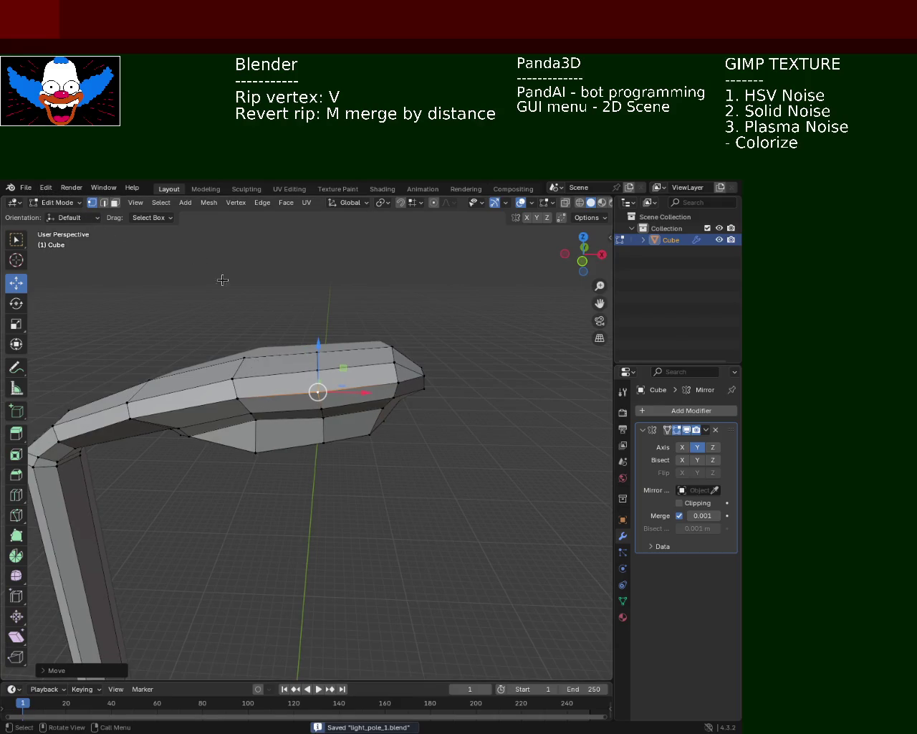
pyautogui.scroll(-3, 334, 495)
pyautogui.moveTo(333, 495); pyautogui.dragTo(298, 406, button='middle')
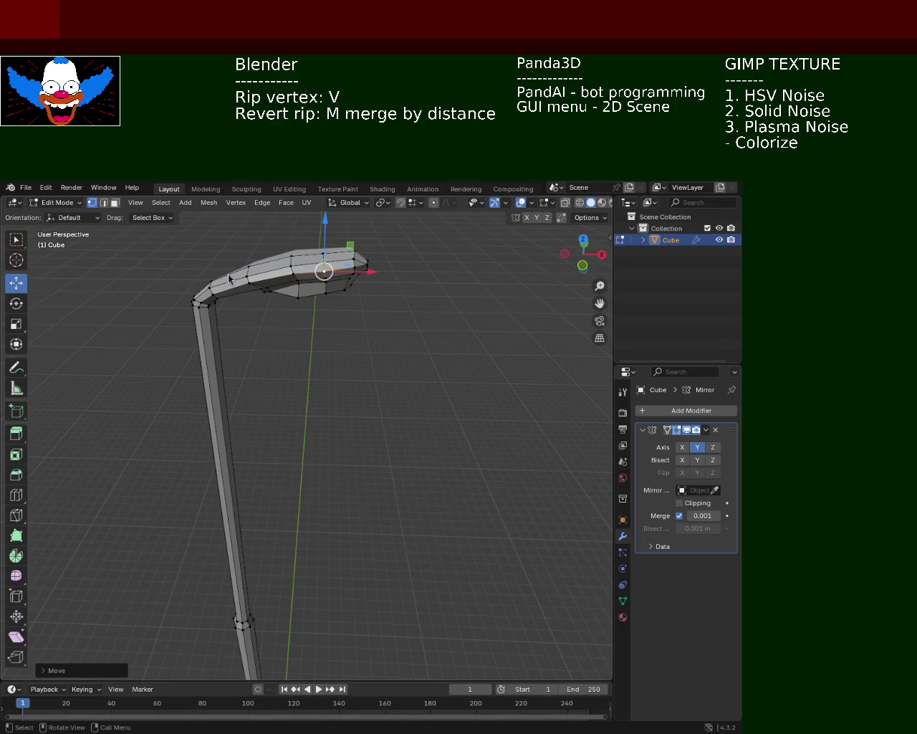
pyautogui.moveTo(374, 382)
pyautogui.mouseDown(button='middle')
pyautogui.moveTo(329, 319)
pyautogui.moveTo(353, 372)
pyautogui.moveTo(349, 330)
pyautogui.moveTo(330, 436)
pyautogui.moveTo(325, 403)
pyautogui.mouseUp(button='middle')
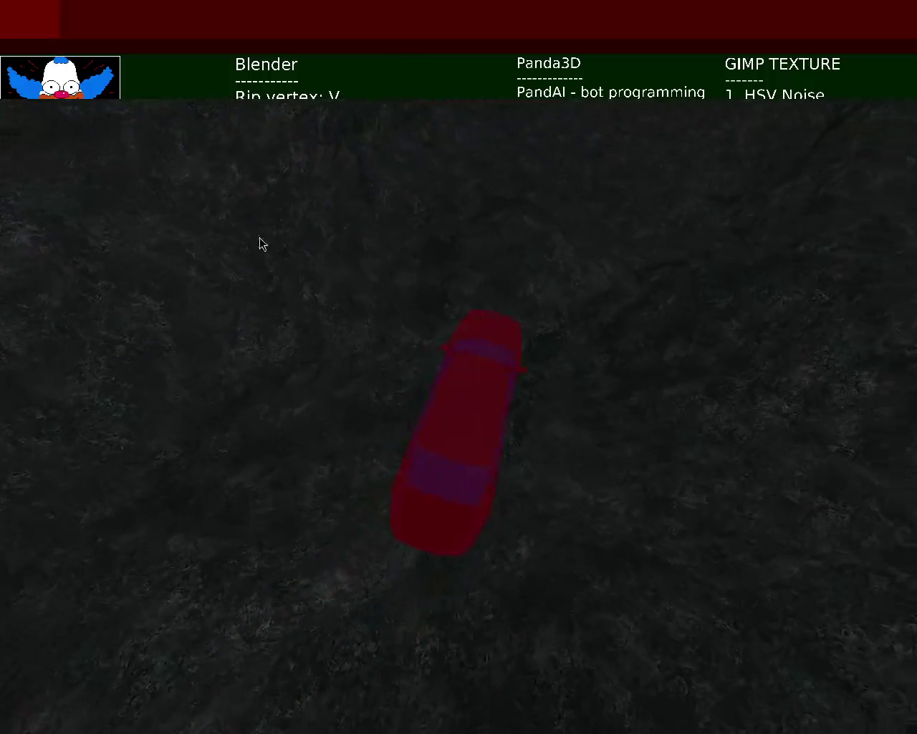
# Close the Panda3D car game window to return to the light pole in Blender.
pyautogui.press('Escape')
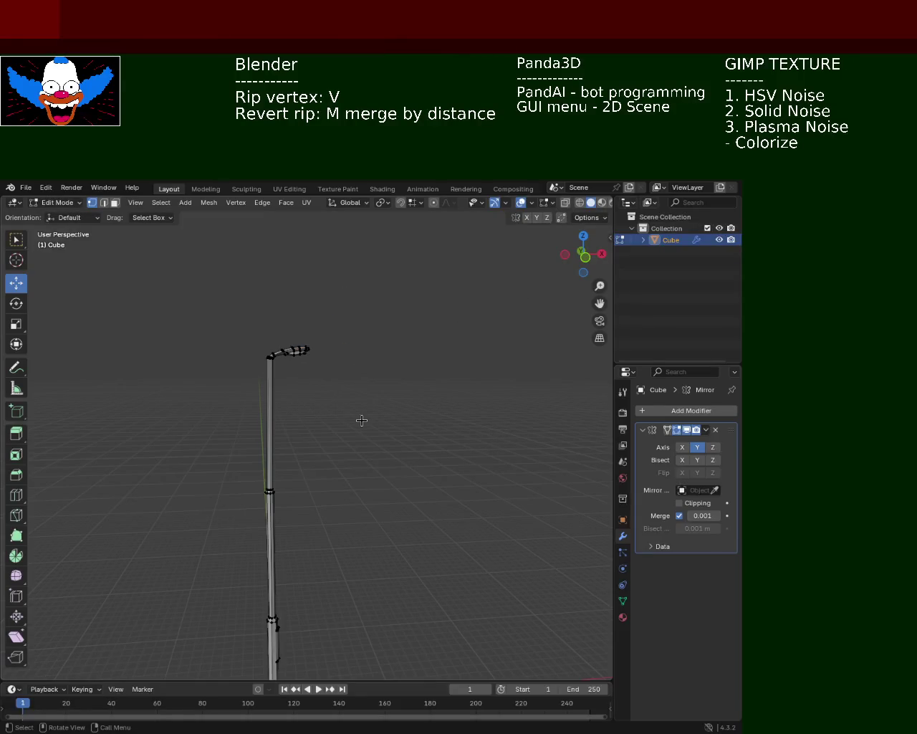
# Move the vertices at the arm's bend vertically along Z, then review the whole pole.
pyautogui.scroll(4, 311, 318)
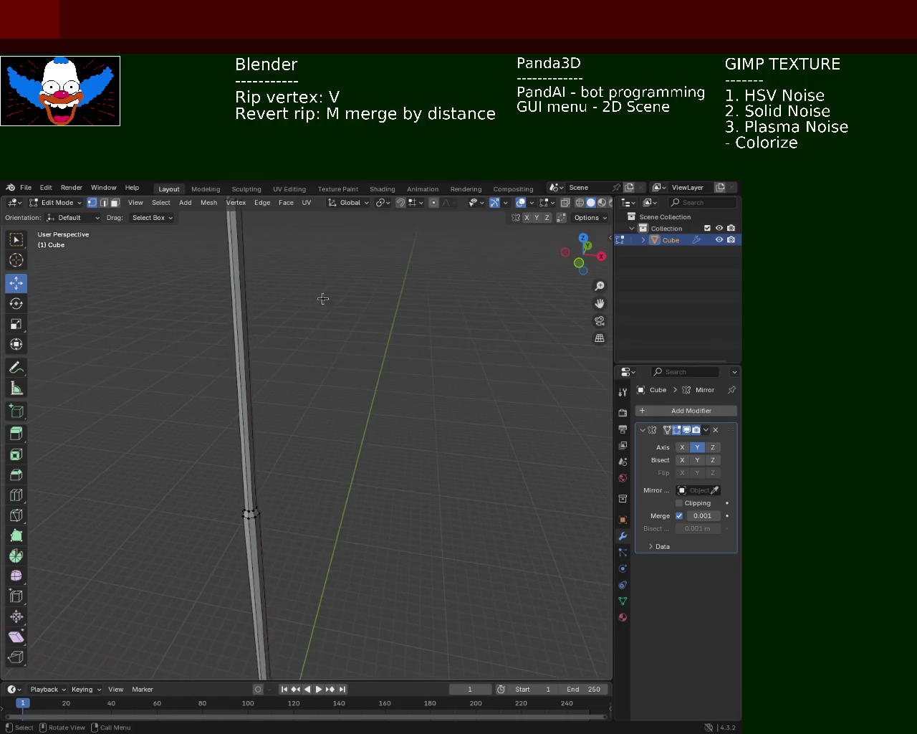
pyautogui.moveTo(321, 299); pyautogui.dragTo(311, 467, button='middle')
pyautogui.scroll(-3, 311, 467)
pyautogui.scroll(1, 320, 394)
pyautogui.moveTo(320, 394); pyautogui.dragTo(203, 466, button='middle')
pyautogui.scroll(3, 246, 358)
pyautogui.moveTo(246, 359)
pyautogui.mouseDown(button='middle')
pyautogui.moveTo(266, 322)
pyautogui.moveTo(257, 394)
pyautogui.moveTo(244, 411)
pyautogui.moveTo(287, 412)
pyautogui.moveTo(251, 444)
pyautogui.moveTo(201, 435)
pyautogui.moveTo(245, 436)
pyautogui.mouseUp(button='middle')
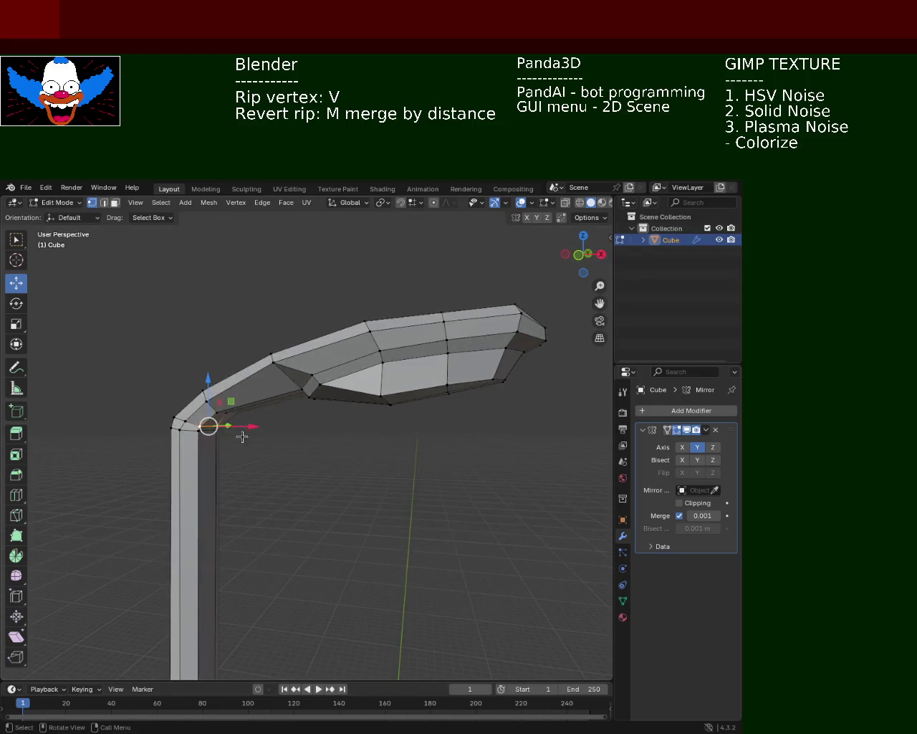
pyautogui.moveTo(187, 421); pyautogui.dragTo(243, 473, button='middle')
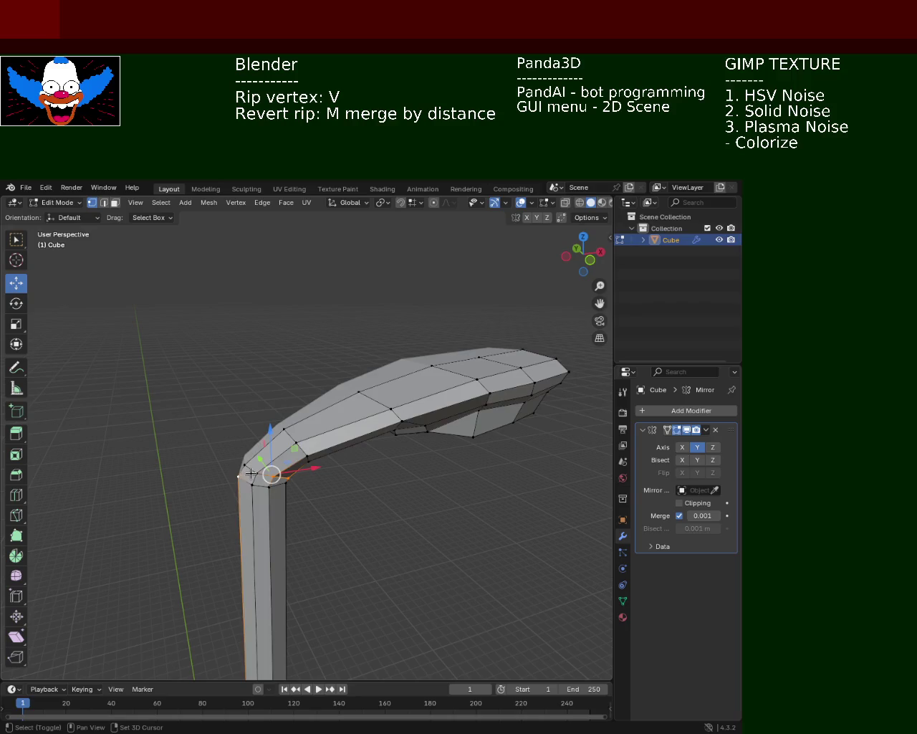
pyautogui.moveTo(277, 435); pyautogui.dragTo(275, 424)
pyautogui.moveTo(339, 477)
pyautogui.mouseDown(button='middle')
pyautogui.moveTo(332, 436)
pyautogui.moveTo(344, 442)
pyautogui.moveTo(348, 473)
pyautogui.moveTo(397, 479)
pyautogui.moveTo(239, 466)
pyautogui.moveTo(274, 487)
pyautogui.mouseUp(button='middle')
pyautogui.moveTo(390, 434)
pyautogui.keyDown('ctrl'); pyautogui.mouseDown(button='middle')
pyautogui.moveTo(373, 536)
pyautogui.moveTo(358, 393)
pyautogui.moveTo(353, 502)
pyautogui.mouseUp(button='middle'); pyautogui.keyUp('ctrl')
pyautogui.moveTo(358, 363)
pyautogui.keyDown('ctrl'); pyautogui.mouseDown(button='middle')
pyautogui.moveTo(352, 516)
pyautogui.moveTo(385, 434)
pyautogui.moveTo(342, 387)
pyautogui.moveTo(362, 340)
pyautogui.moveTo(352, 409)
pyautogui.moveTo(423, 409)
pyautogui.moveTo(334, 450)
pyautogui.moveTo(365, 368)
pyautogui.moveTo(373, 446)
pyautogui.moveTo(377, 364)
pyautogui.moveTo(349, 389)
pyautogui.mouseUp(button='middle'); pyautogui.keyUp('ctrl')
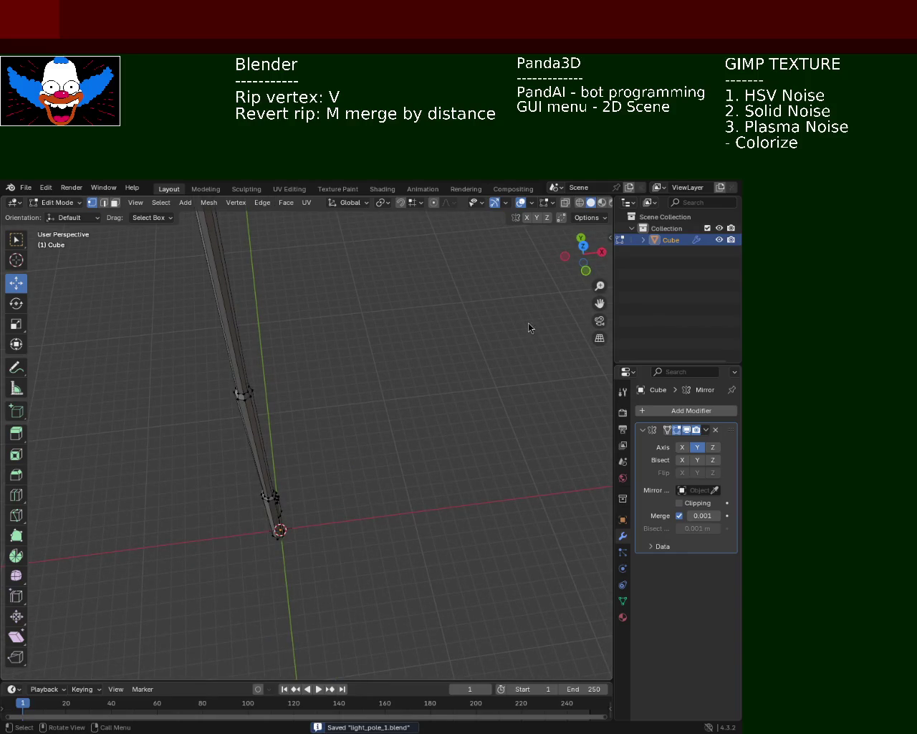
pyautogui.click(25, 187)
pyautogui.moveTo(41, 201)
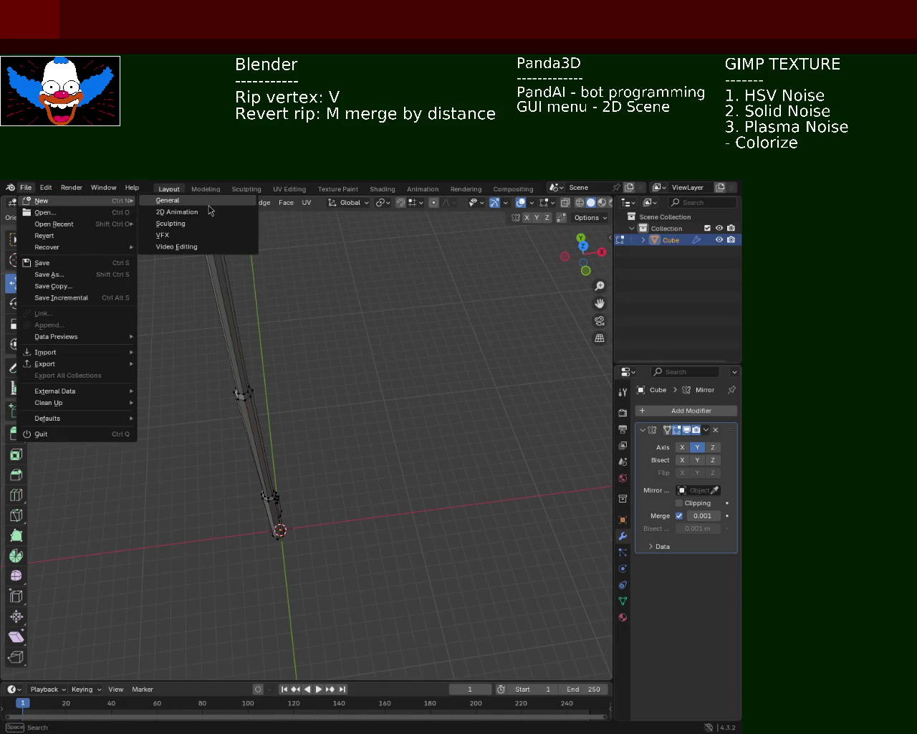
pyautogui.moveTo(54, 224)
pyautogui.click(198, 236)
pyautogui.moveTo(416, 442)
pyautogui.mouseDown(button='middle')
pyautogui.moveTo(301, 439)
pyautogui.moveTo(332, 334)
pyautogui.moveTo(377, 337)
pyautogui.mouseUp(button='middle')
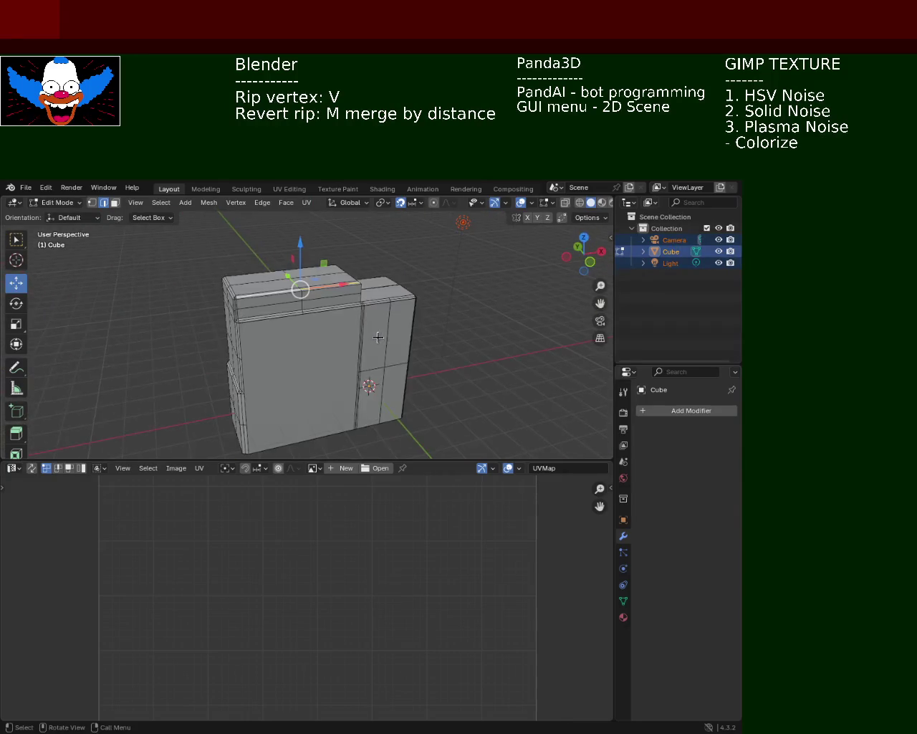
pyautogui.moveTo(208, 244); pyautogui.dragTo(142, 251, button='middle')
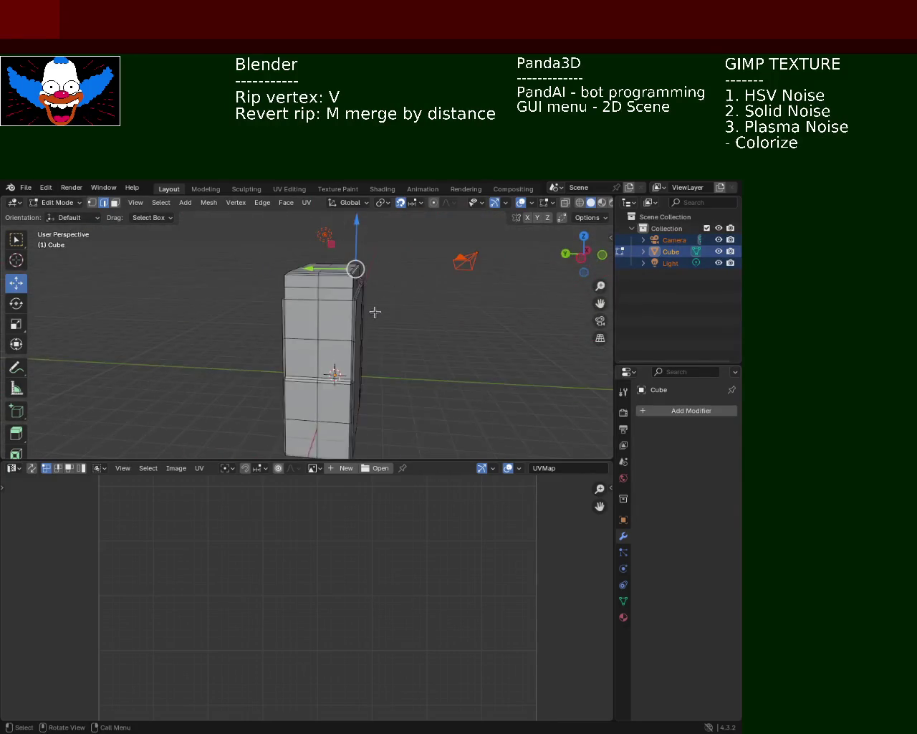
pyautogui.click(24, 189)
pyautogui.moveTo(43, 201)
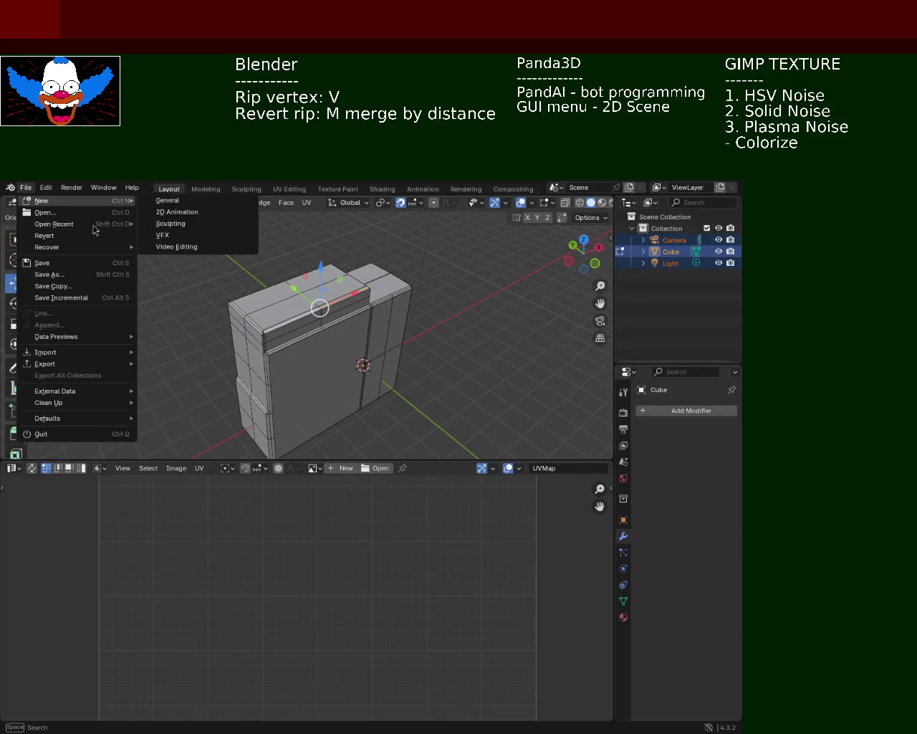
pyautogui.click(174, 225)
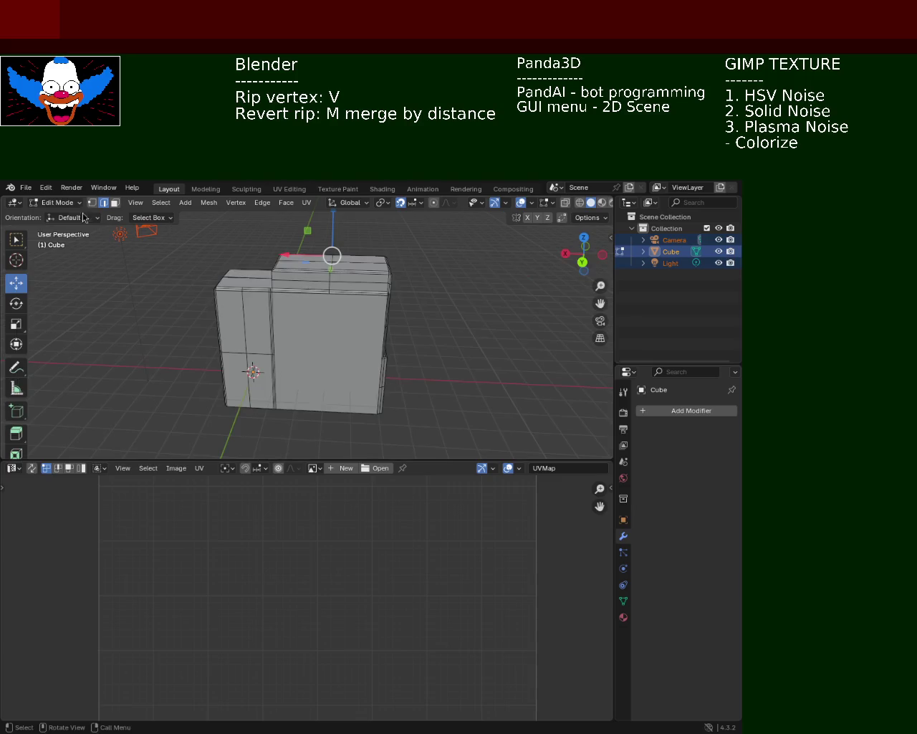
pyautogui.click(21, 192)
pyautogui.click(164, 235)
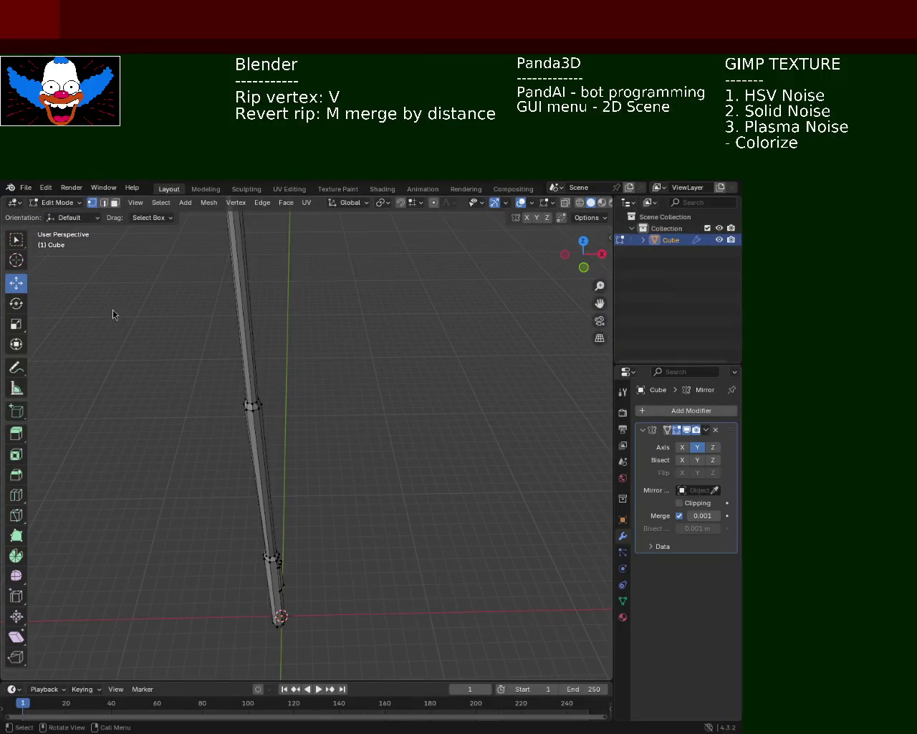
# Frame the lamp head close up and switch the viewport to Wireframe shading.
pyautogui.moveTo(315, 388); pyautogui.dragTo(248, 347, button='middle')
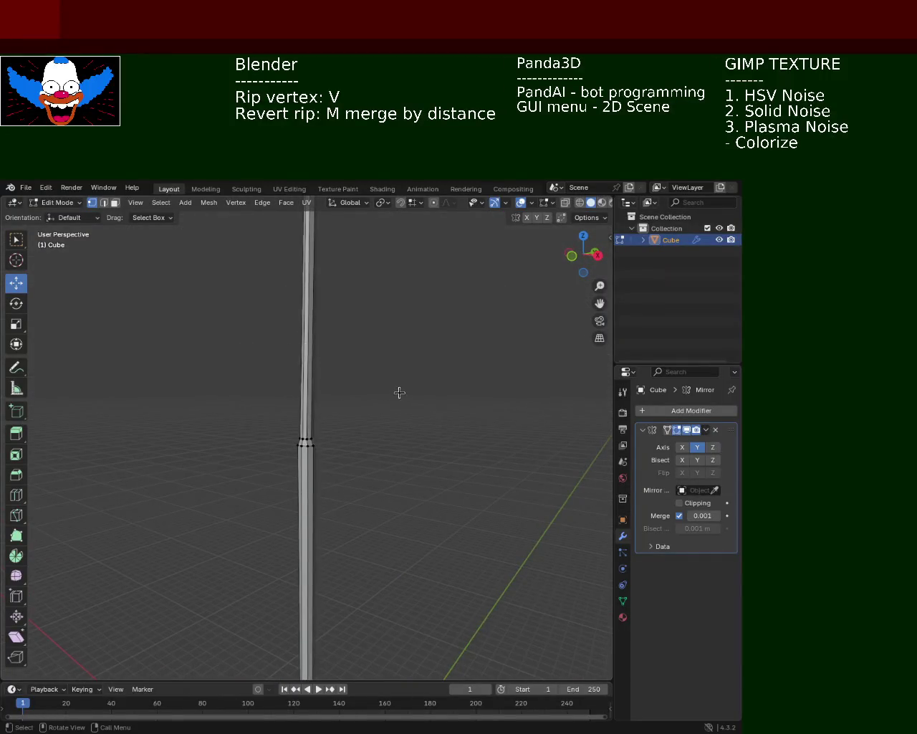
pyautogui.moveTo(330, 423); pyautogui.dragTo(323, 394, button='middle')
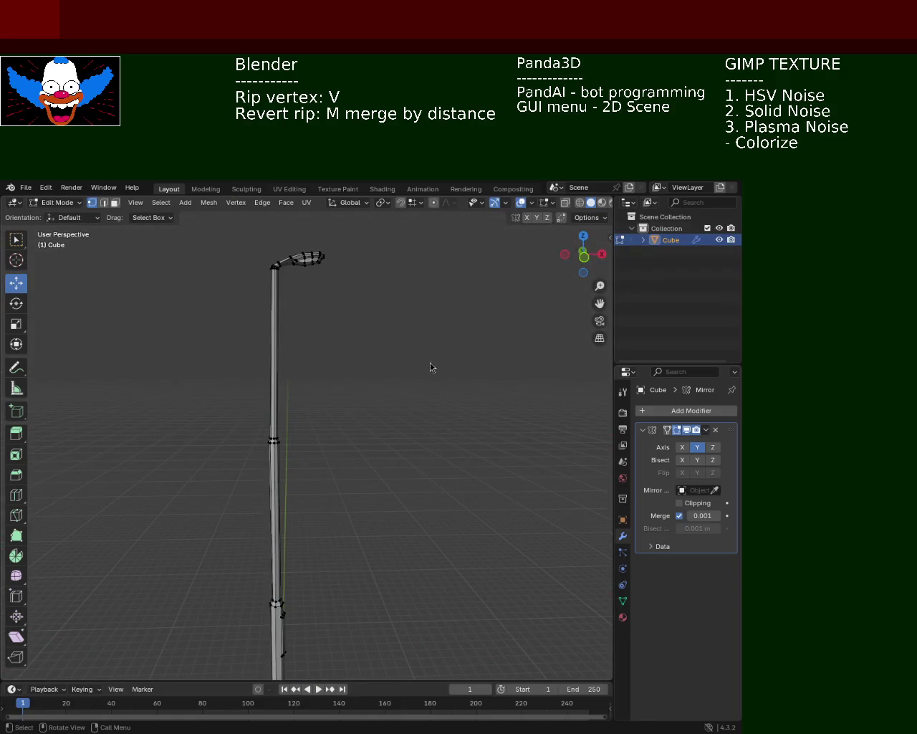
pyautogui.moveTo(425, 307)
pyautogui.mouseDown(button='middle')
pyautogui.moveTo(241, 383)
pyautogui.moveTo(584, 193)
pyautogui.mouseUp(button='middle')
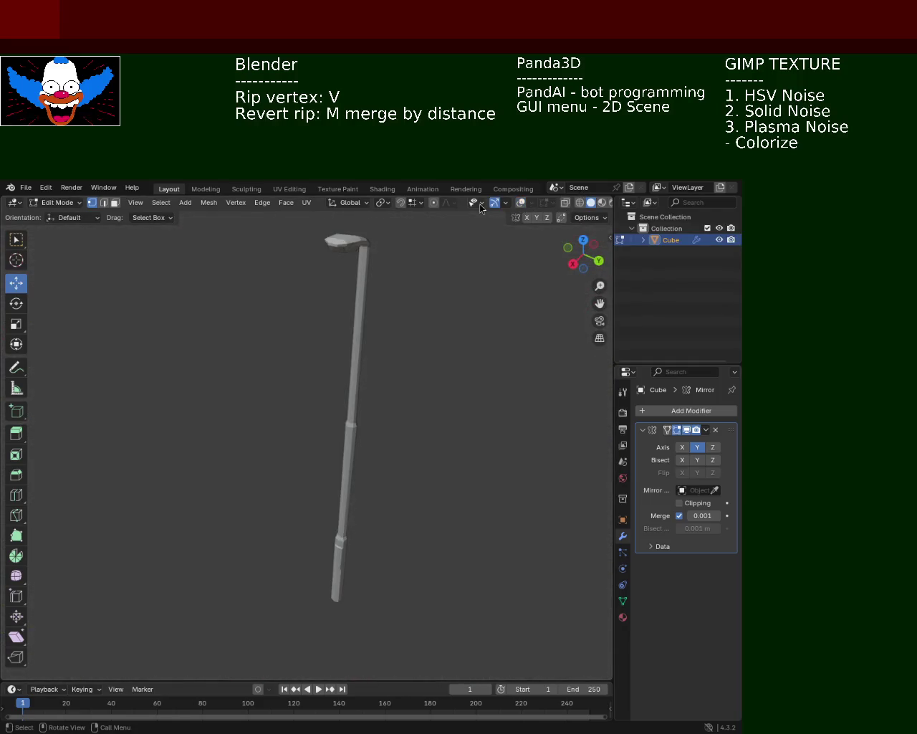
pyautogui.moveTo(347, 332)
pyautogui.mouseDown(button='middle')
pyautogui.moveTo(298, 277)
pyautogui.moveTo(374, 370)
pyautogui.moveTo(348, 327)
pyautogui.moveTo(366, 276)
pyautogui.moveTo(354, 297)
pyautogui.moveTo(384, 336)
pyautogui.mouseUp(button='middle')
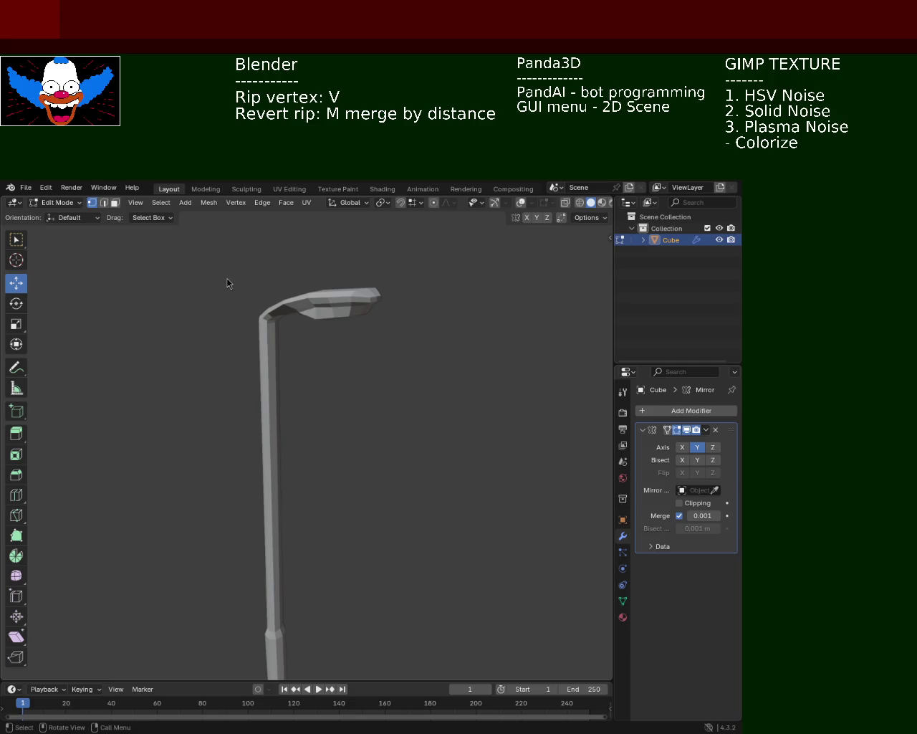
pyautogui.moveTo(332, 308)
pyautogui.keyDown('ctrl'); pyautogui.mouseDown(button='middle')
pyautogui.moveTo(333, 294)
pyautogui.moveTo(352, 280)
pyautogui.mouseUp(button='middle'); pyautogui.keyUp('ctrl')
pyautogui.scroll(3, 362, 287)
pyautogui.keyDown('shift'); pyautogui.moveTo(454, 300); pyautogui.dragTo(387, 326, button='middle'); pyautogui.keyUp('shift')
pyautogui.click(579, 203)
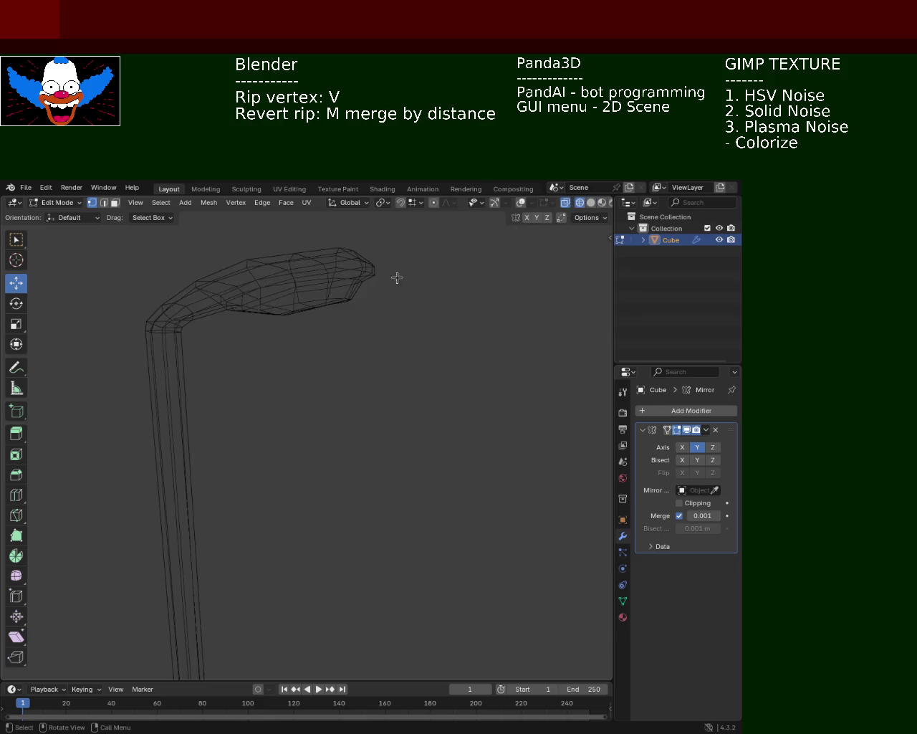
# Disable Axis Y on the Mirror modifier and inspect the lamp head and arm underside.
pyautogui.moveTo(310, 290); pyautogui.dragTo(469, 307, button='middle')
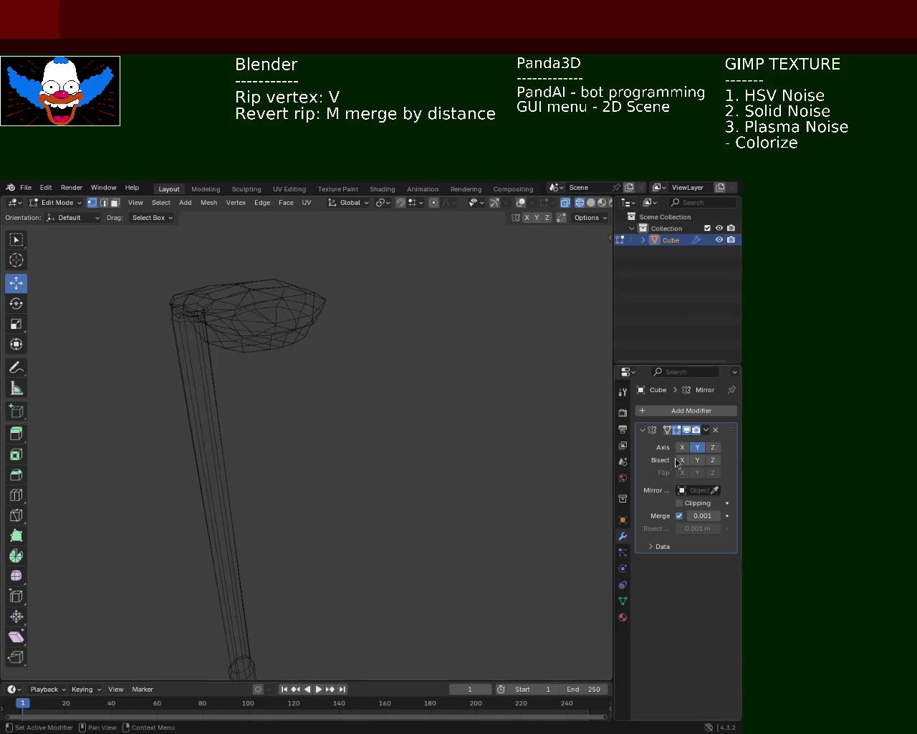
pyautogui.click(590, 202)
pyautogui.moveTo(303, 338)
pyautogui.mouseDown(button='middle')
pyautogui.moveTo(311, 308)
pyautogui.moveTo(345, 489)
pyautogui.moveTo(350, 415)
pyautogui.moveTo(351, 529)
pyautogui.moveTo(351, 382)
pyautogui.moveTo(342, 385)
pyautogui.moveTo(352, 313)
pyautogui.moveTo(356, 362)
pyautogui.moveTo(352, 322)
pyautogui.moveTo(383, 373)
pyautogui.mouseUp(button='middle')
pyautogui.scroll(2, 407, 379)
pyautogui.scroll(2, 411, 373)
pyautogui.scroll(3, 430, 351)
pyautogui.moveTo(448, 334); pyautogui.dragTo(457, 294, button='middle')
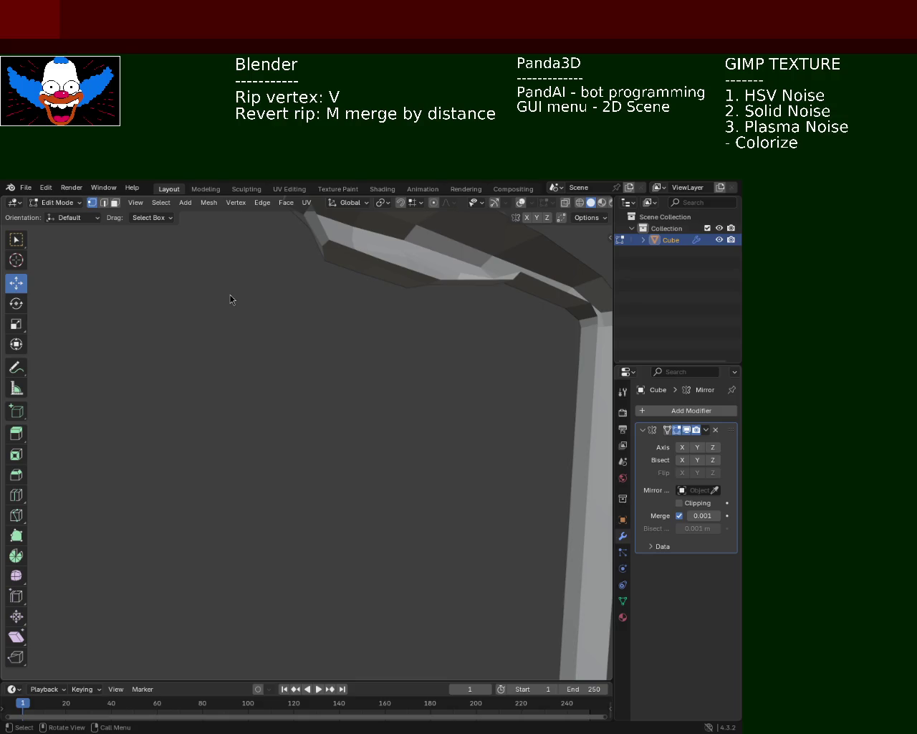
pyautogui.moveTo(379, 337); pyautogui.dragTo(348, 363, button='middle')
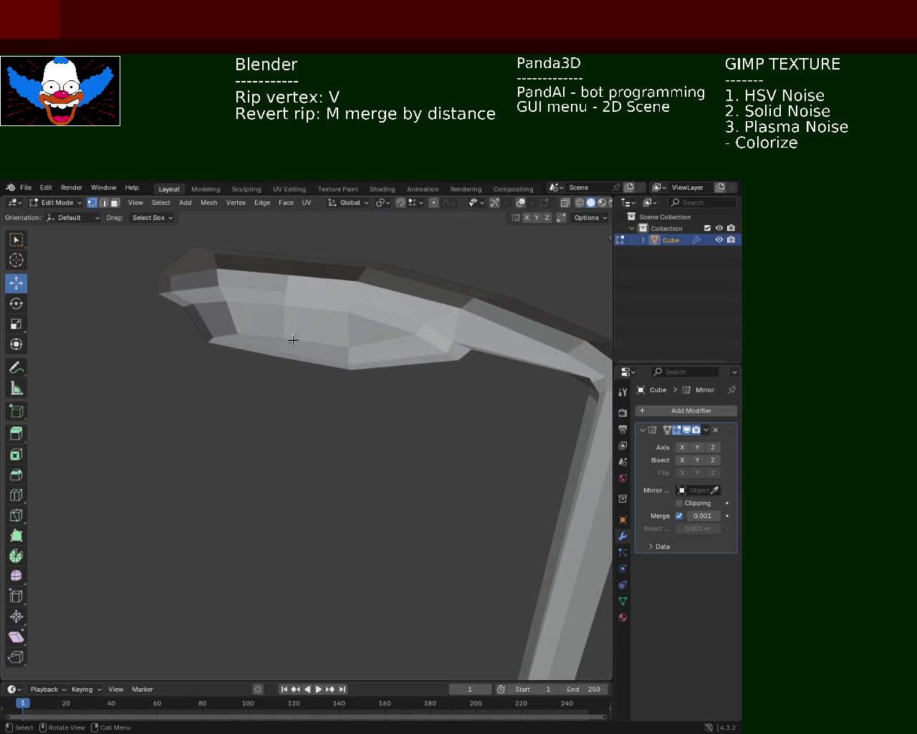
pyautogui.moveTo(377, 332)
pyautogui.mouseDown(button='middle')
pyautogui.moveTo(354, 301)
pyautogui.moveTo(369, 316)
pyautogui.moveTo(330, 315)
pyautogui.mouseUp(button='middle')
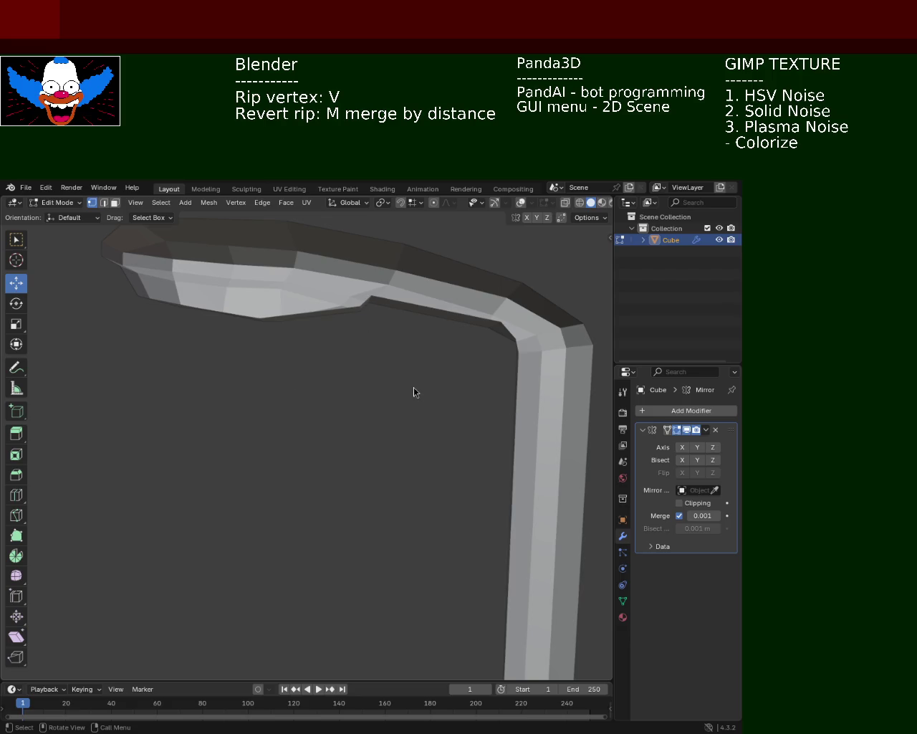
pyautogui.moveTo(387, 328); pyautogui.dragTo(285, 349, button='middle')
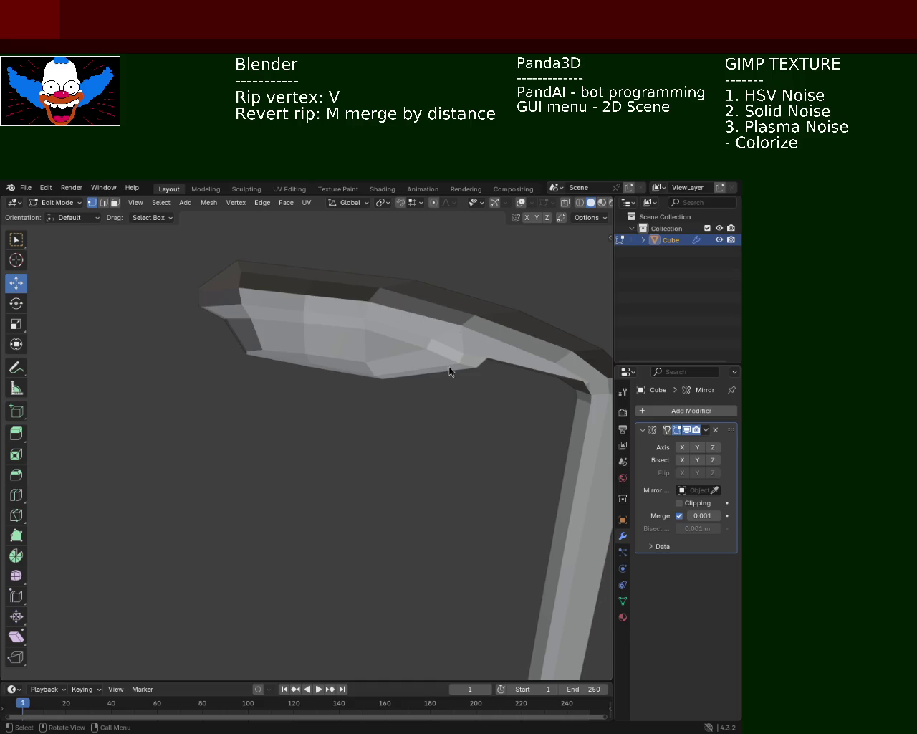
# Inspect the lamp head from several angles, then re-enable Axis Y on the Mirror modifier.
pyautogui.scroll(-5, 306, 354)
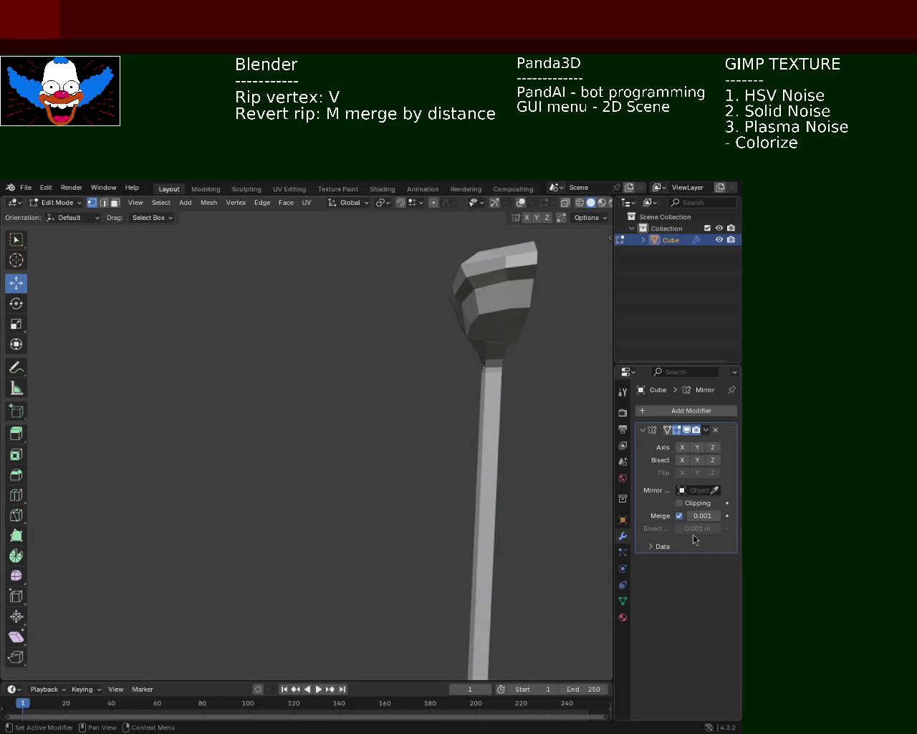
pyautogui.moveTo(542, 369)
pyautogui.mouseDown(button='middle')
pyautogui.moveTo(363, 389)
pyautogui.moveTo(485, 312)
pyautogui.mouseUp(button='middle')
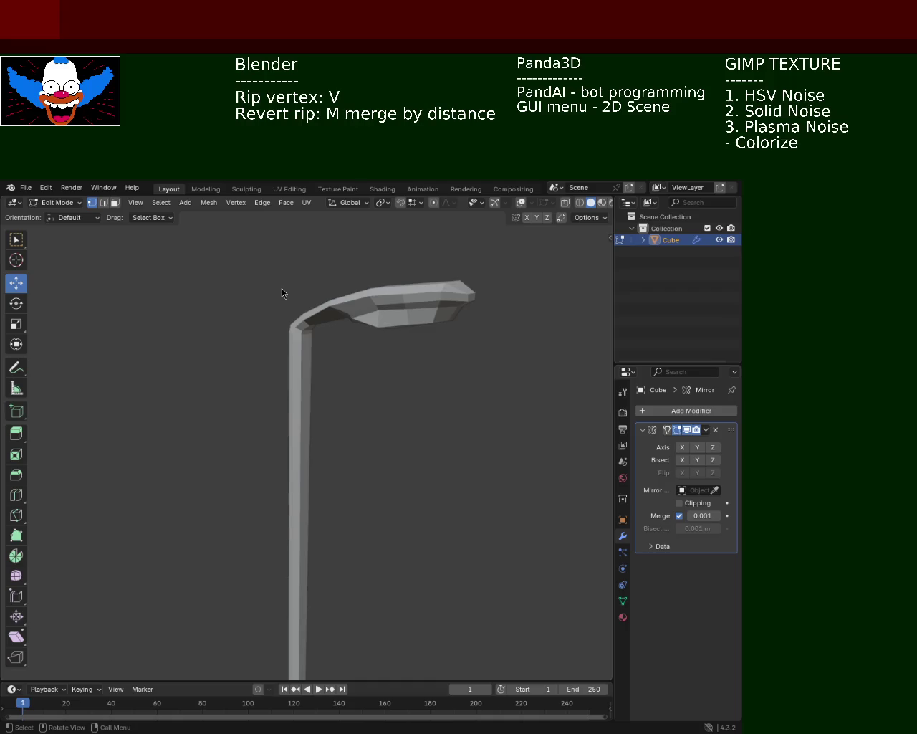
pyautogui.moveTo(485, 241); pyautogui.dragTo(349, 332, button='middle')
pyautogui.scroll(4, 430, 361)
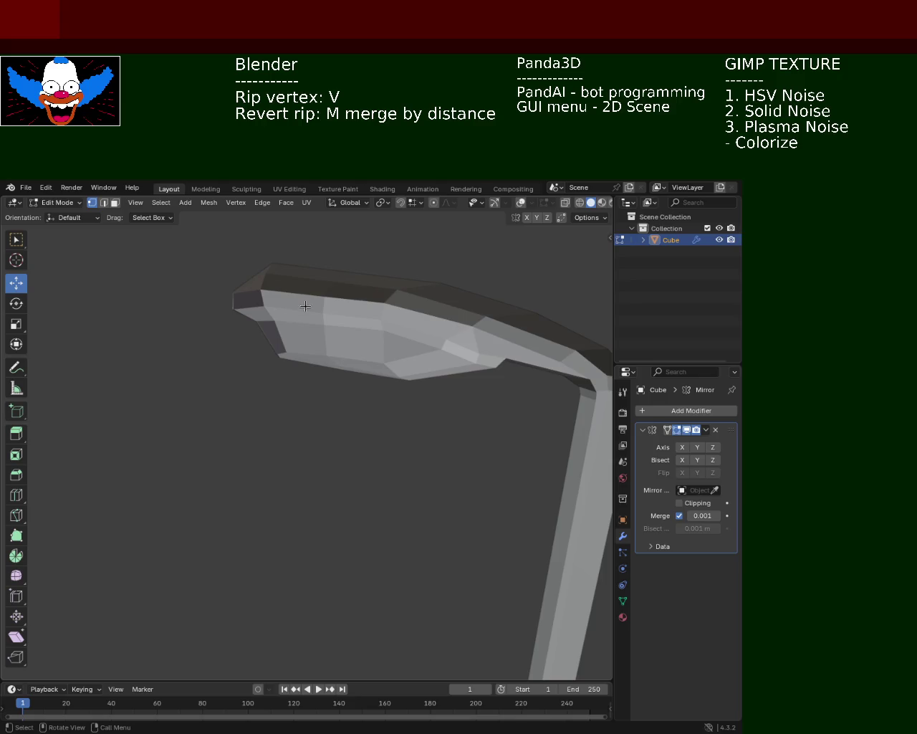
pyautogui.scroll(-5, 372, 370)
pyautogui.moveTo(383, 350); pyautogui.dragTo(431, 356, button='middle')
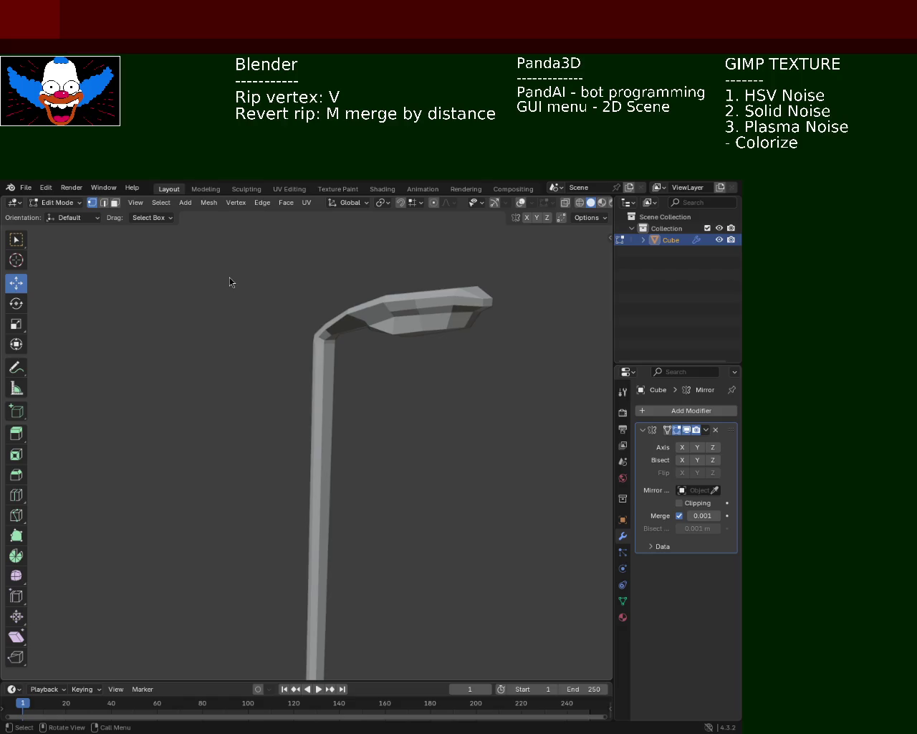
pyautogui.moveTo(453, 314)
pyautogui.mouseDown(button='middle')
pyautogui.moveTo(280, 344)
pyautogui.moveTo(395, 303)
pyautogui.mouseUp(button='middle')
pyautogui.scroll(3, 286, 342)
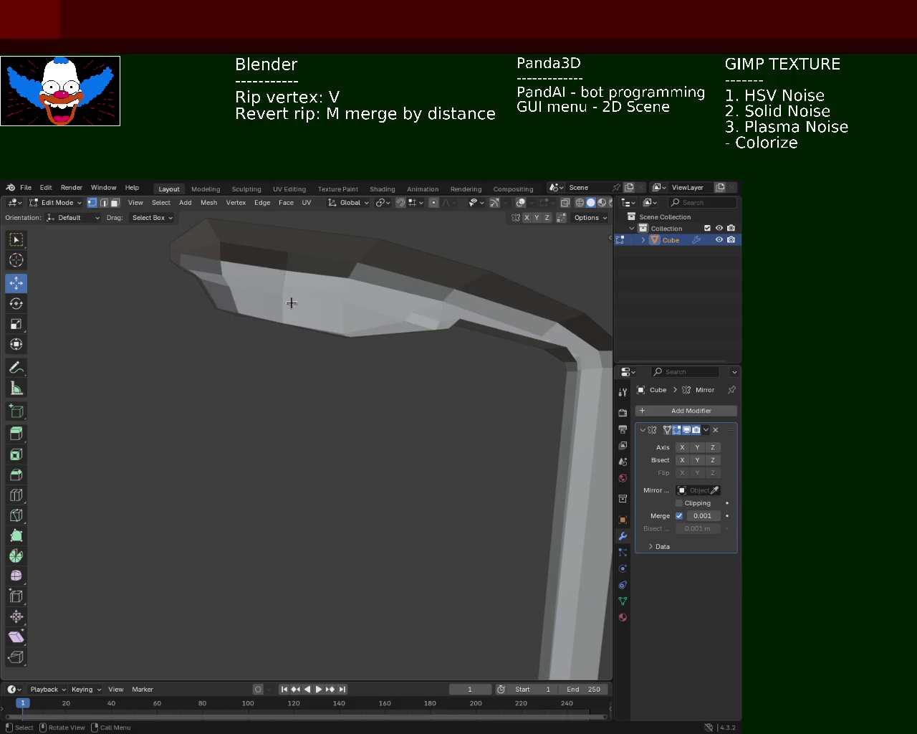
pyautogui.moveTo(307, 301); pyautogui.dragTo(471, 334, button='middle')
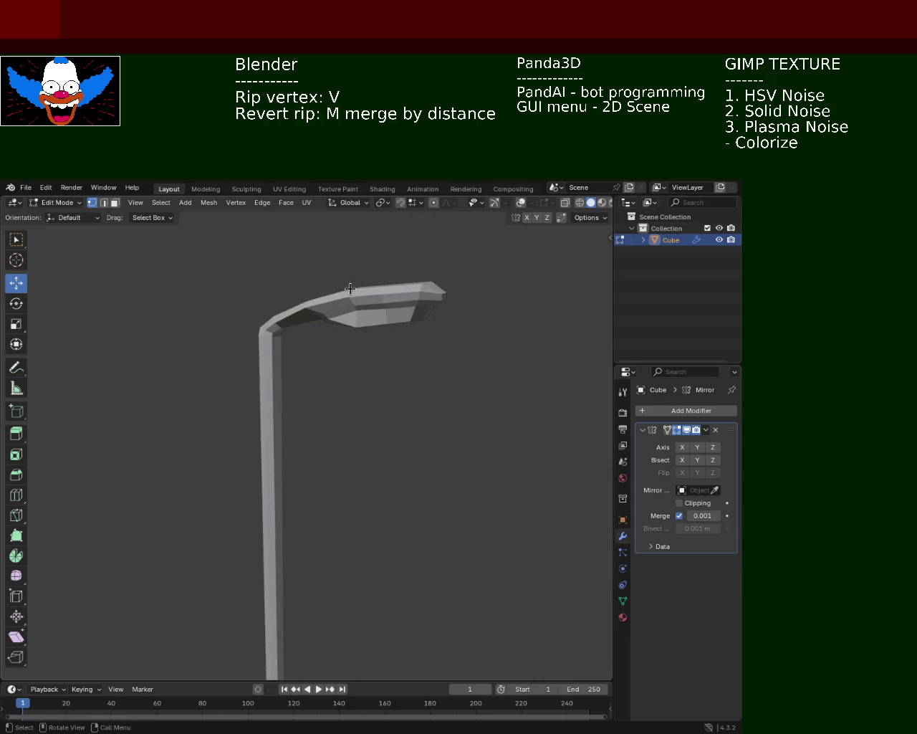
pyautogui.scroll(3, 364, 349)
pyautogui.moveTo(241, 348); pyautogui.dragTo(436, 268, button='middle')
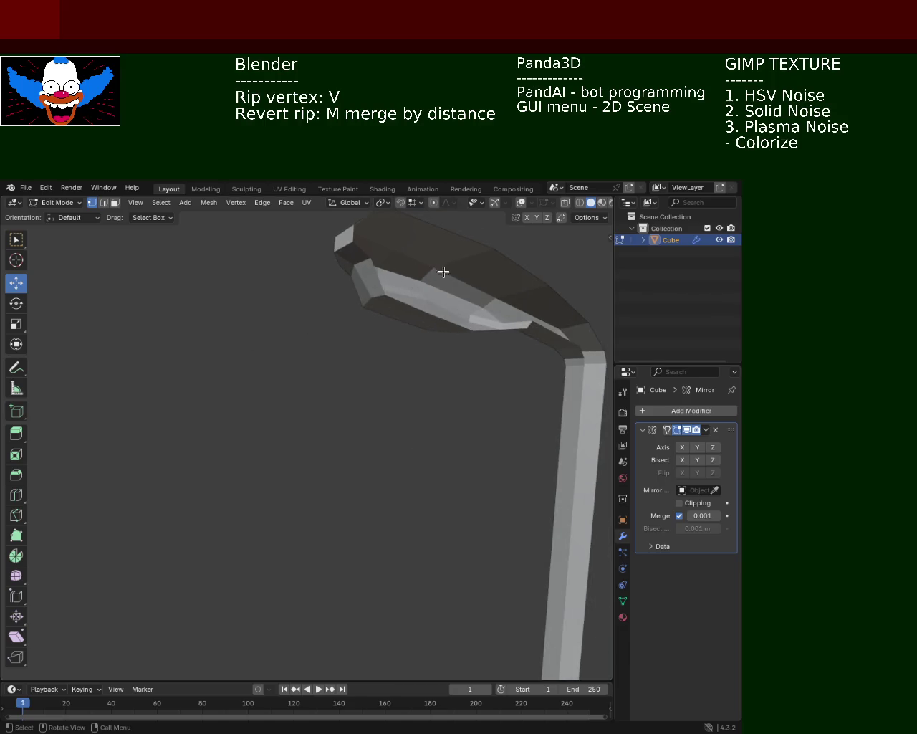
pyautogui.moveTo(426, 450)
pyautogui.mouseDown(button='middle')
pyautogui.moveTo(396, 446)
pyautogui.moveTo(350, 391)
pyautogui.moveTo(408, 320)
pyautogui.mouseUp(button='middle')
pyautogui.scroll(-2, 409, 481)
pyautogui.moveTo(409, 480)
pyautogui.mouseDown(button='middle')
pyautogui.moveTo(381, 530)
pyautogui.moveTo(403, 469)
pyautogui.moveTo(367, 395)
pyautogui.moveTo(349, 503)
pyautogui.moveTo(353, 545)
pyautogui.moveTo(301, 414)
pyautogui.moveTo(349, 454)
pyautogui.moveTo(389, 447)
pyautogui.moveTo(303, 461)
pyautogui.moveTo(286, 377)
pyautogui.moveTo(305, 337)
pyautogui.moveTo(248, 374)
pyautogui.moveTo(320, 383)
pyautogui.mouseUp(button='middle')
pyautogui.scroll(3, 337, 391)
pyautogui.click(698, 447)
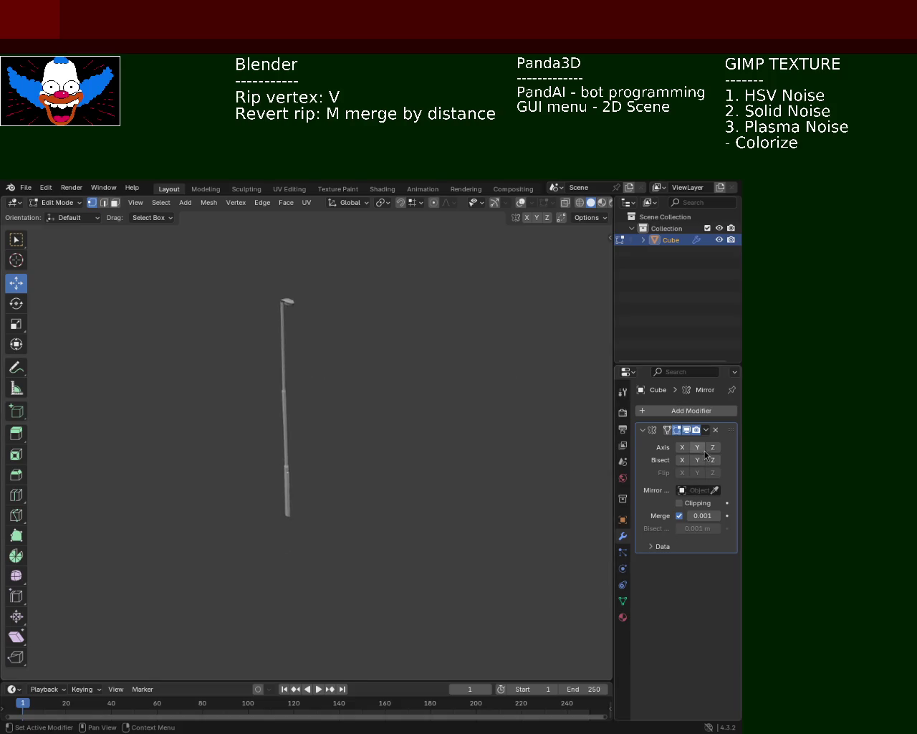
pyautogui.moveTo(428, 425)
pyautogui.mouseDown(button='middle')
pyautogui.moveTo(334, 364)
pyautogui.moveTo(356, 442)
pyautogui.moveTo(322, 415)
pyautogui.moveTo(286, 313)
pyautogui.moveTo(244, 406)
pyautogui.moveTo(281, 422)
pyautogui.moveTo(306, 348)
pyautogui.moveTo(334, 361)
pyautogui.moveTo(311, 395)
pyautogui.moveTo(324, 411)
pyautogui.moveTo(430, 420)
pyautogui.moveTo(328, 419)
pyautogui.moveTo(266, 394)
pyautogui.moveTo(280, 357)
pyautogui.moveTo(319, 344)
pyautogui.moveTo(258, 327)
pyautogui.moveTo(246, 395)
pyautogui.moveTo(266, 414)
pyautogui.moveTo(268, 395)
pyautogui.moveTo(254, 381)
pyautogui.moveTo(286, 383)
pyautogui.moveTo(302, 403)
pyautogui.mouseUp(button='middle')
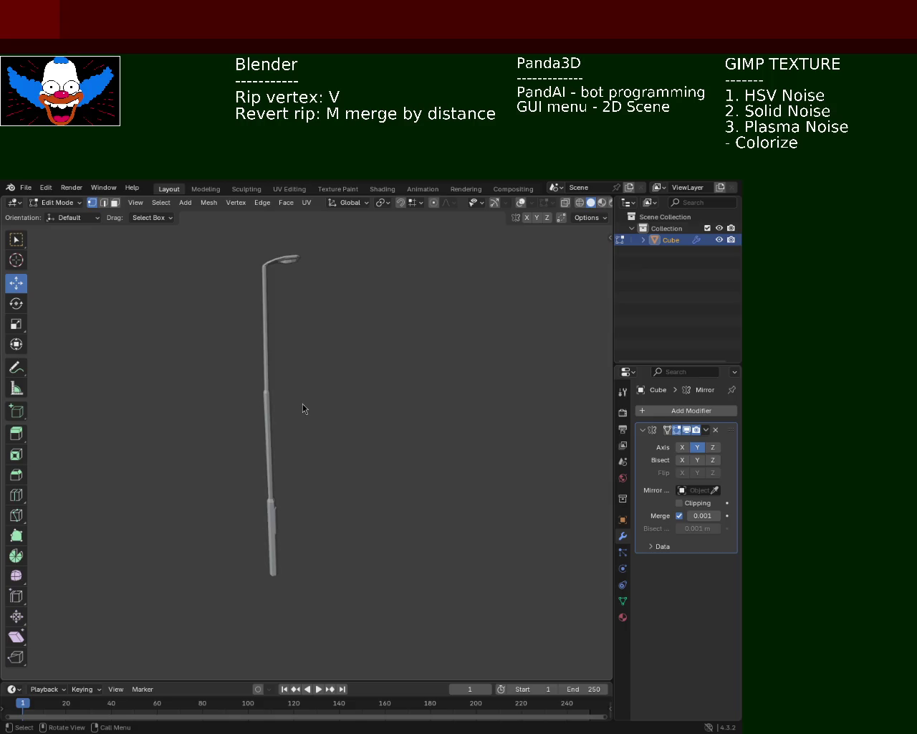